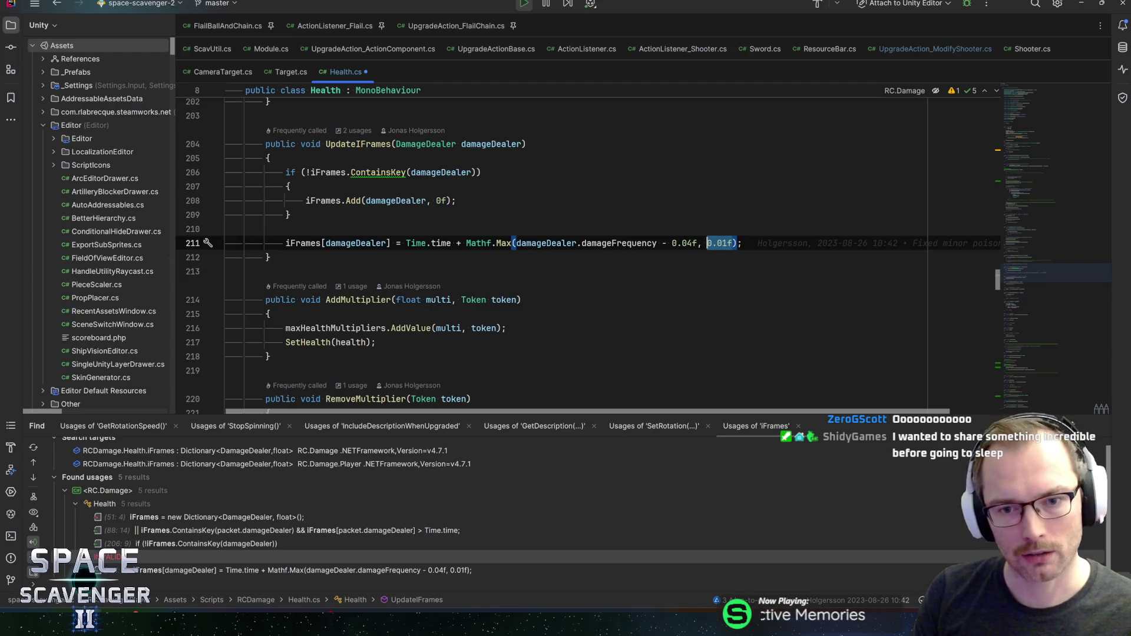
# Inspect the damageFrequency expressions and their usages around line 211
pyautogui.moveTo(657, 243); pyautogui.dragTo(568, 243)
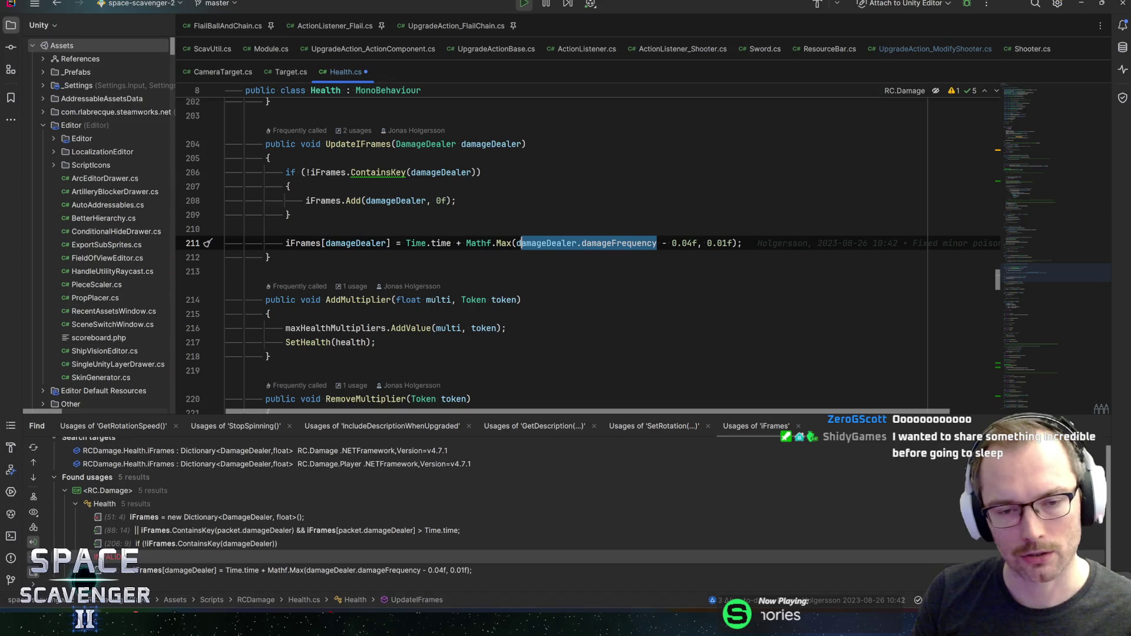
pyautogui.click(516, 243)
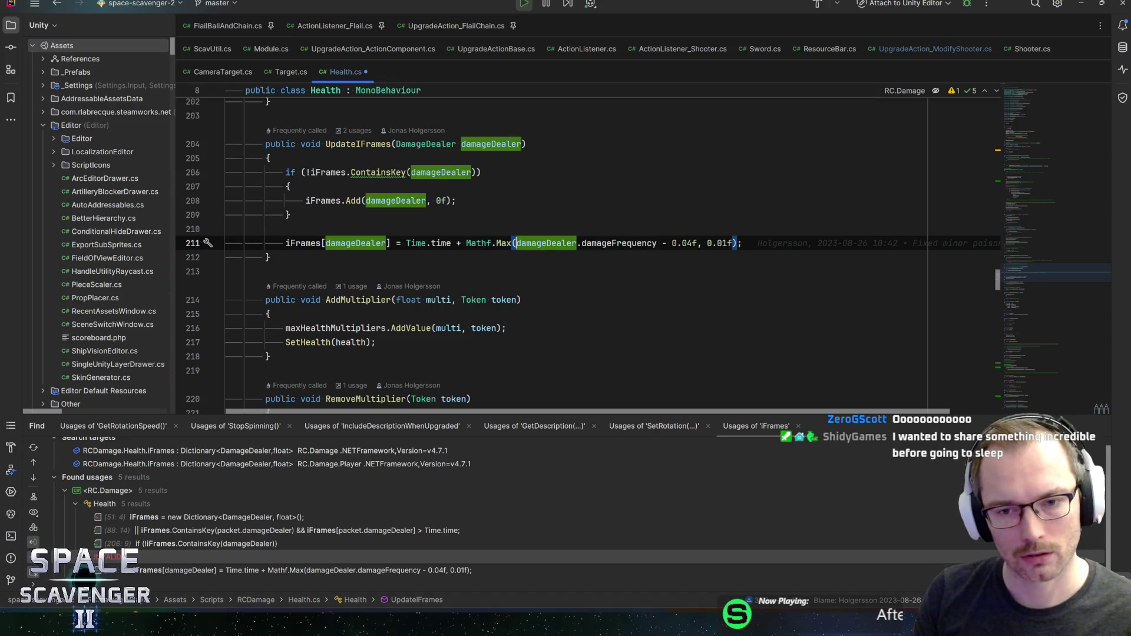
pyautogui.click(709, 243)
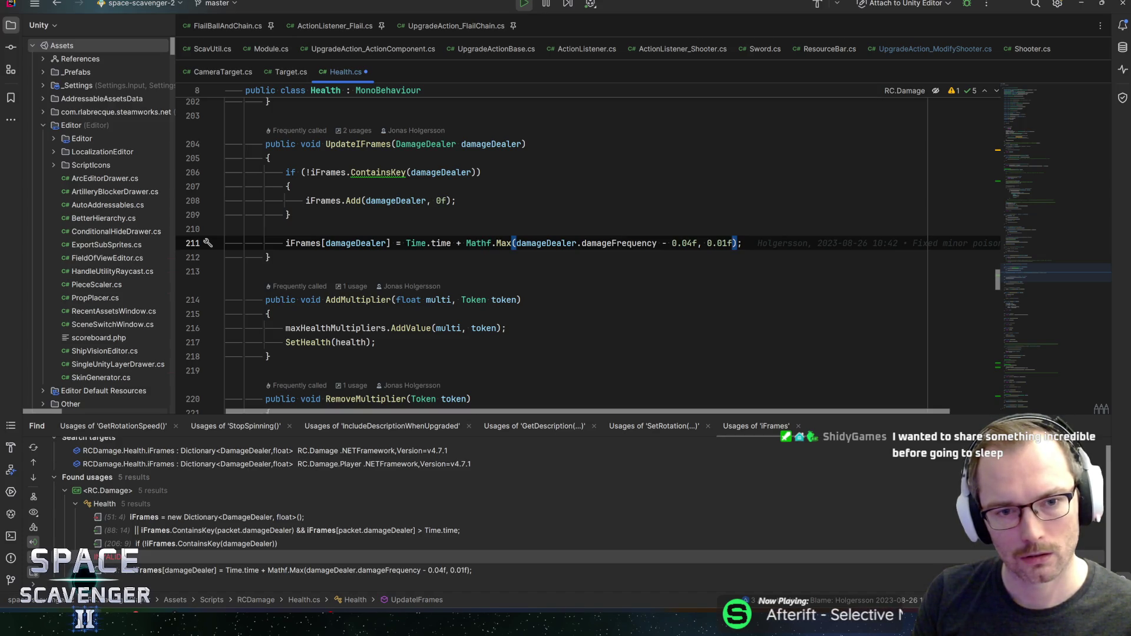
pyautogui.moveTo(516, 243); pyautogui.dragTo(688, 243)
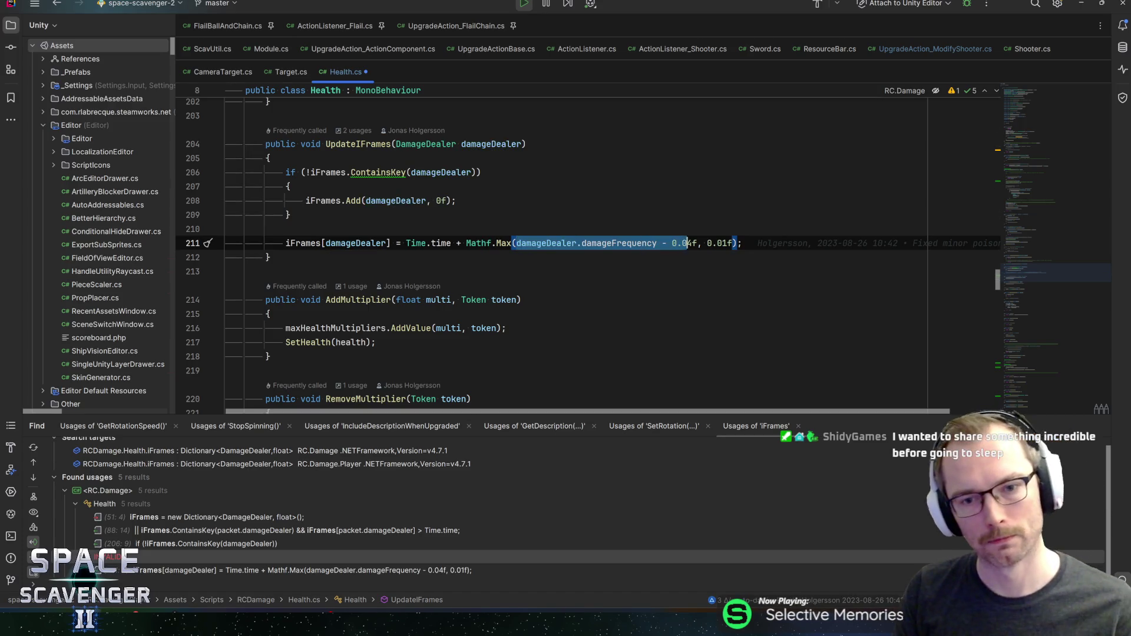
# Append '&& damageDealer.damageFrequency > 0f' to the ContainsKey if condition
pyautogui.click(481, 172)
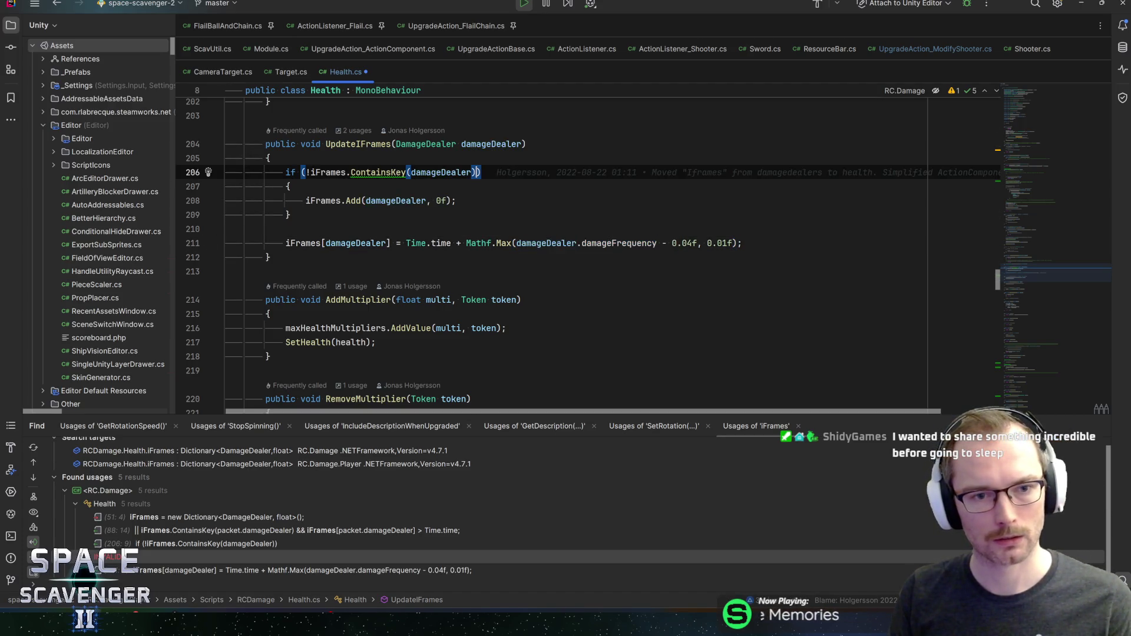
pyautogui.press('Left')
pyautogui.write('&& damageDealer.damageFrequency')
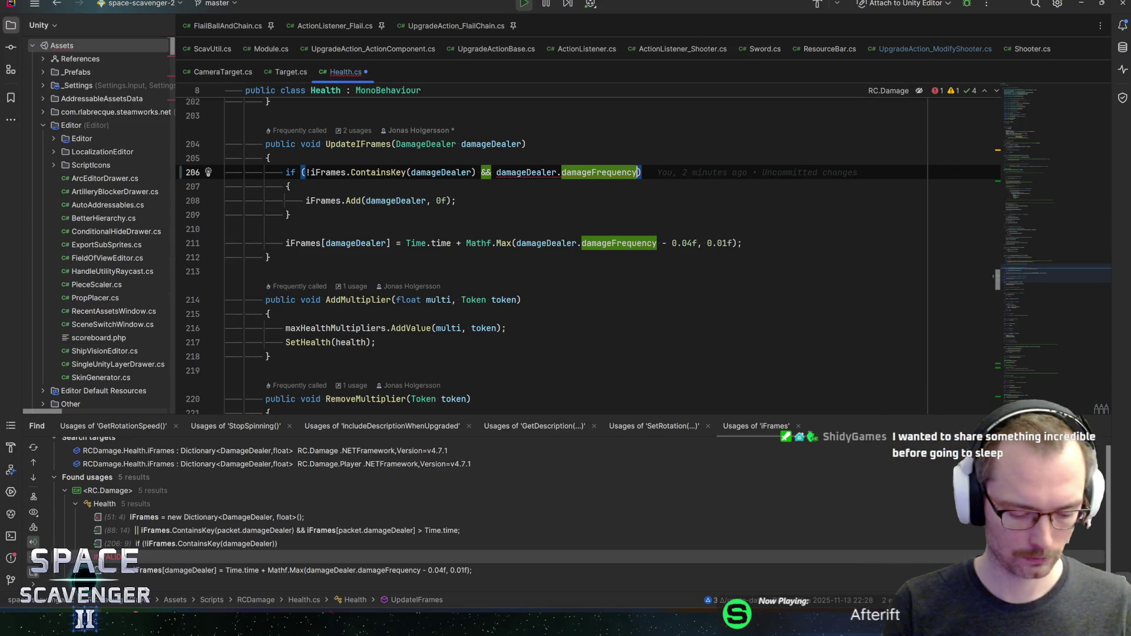
pyautogui.press('Escape')
pyautogui.write('> 0f')
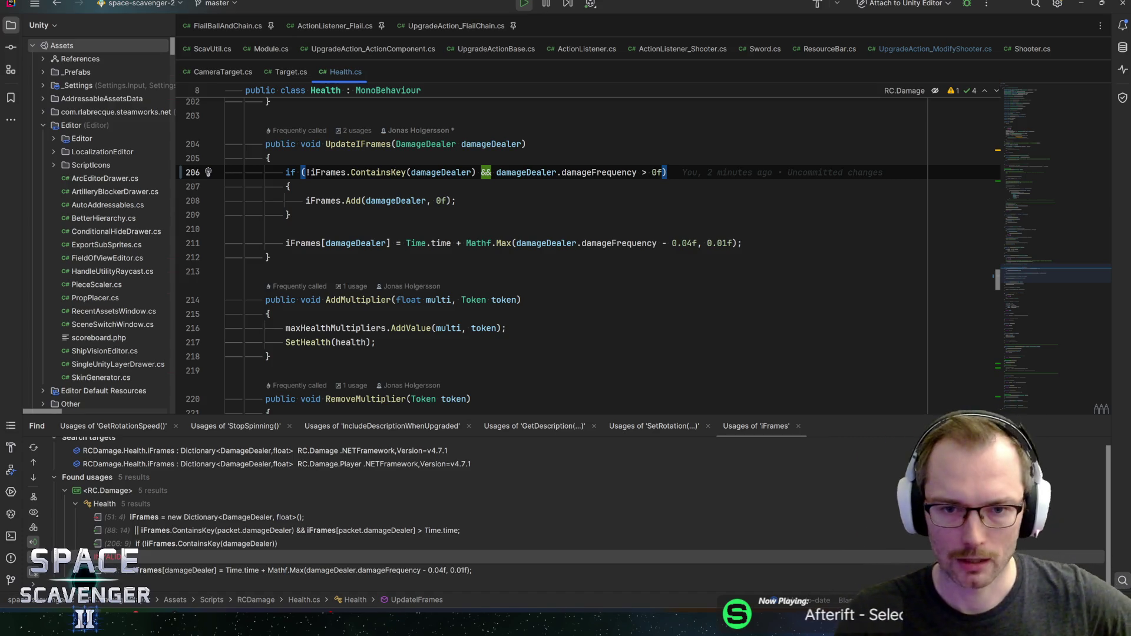
# Cut the damageFrequency check back out of the condition and start a new line above it
pyautogui.click(600, 172)
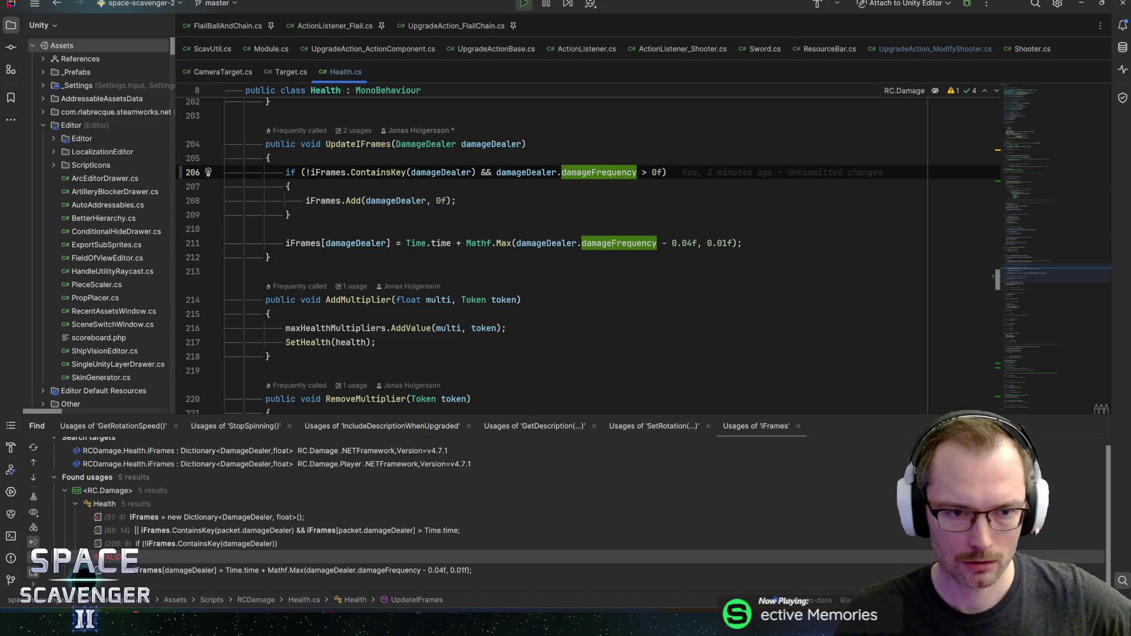
pyautogui.moveTo(666, 173); pyautogui.dragTo(511, 172)
pyautogui.hotkey('ctrl', 'x')
pyautogui.press('BackSpace')
pyautogui.press('BackSpace')
pyautogui.press('BackSpace')
pyautogui.write(')')
pyautogui.hotkey('ctrl', 'alt', 'Return')
pyautogui.write('uf')
pyautogui.press('BackSpace')
pyautogui.press('BackSpace')
pyautogui.press('BackSpace')
# Add the guard 'if (damageDealer.damageFrequency <= 0.01f) return;' above the ContainsKey check
pyautogui.write('if ')
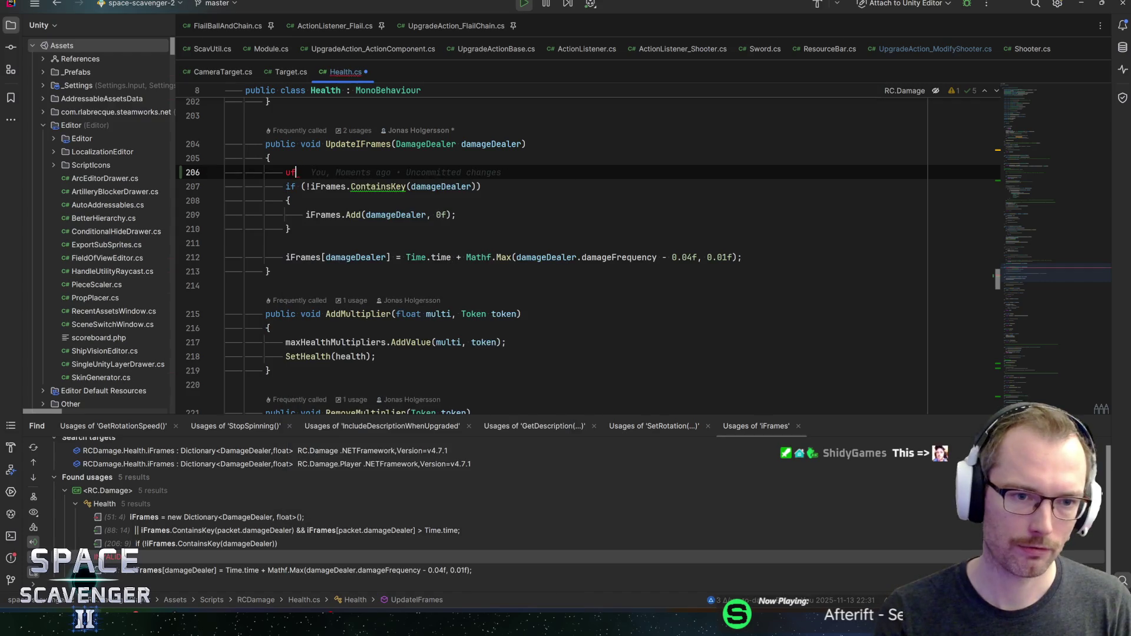
pyautogui.write('(')
pyautogui.hotkey('ctrl', 'v')
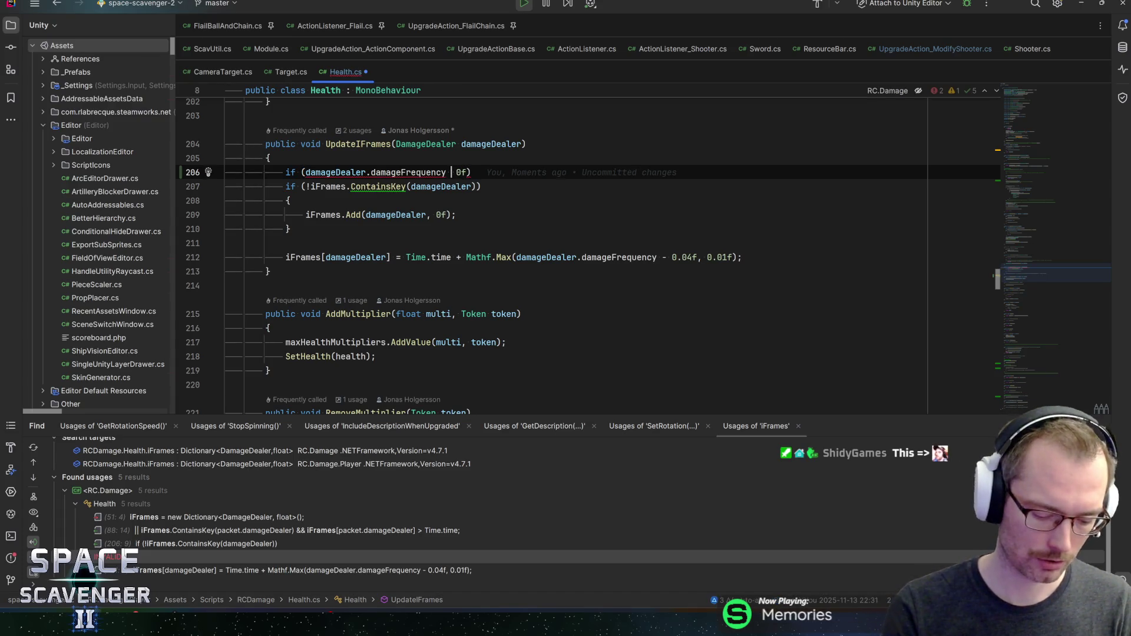
pyautogui.write('<=')
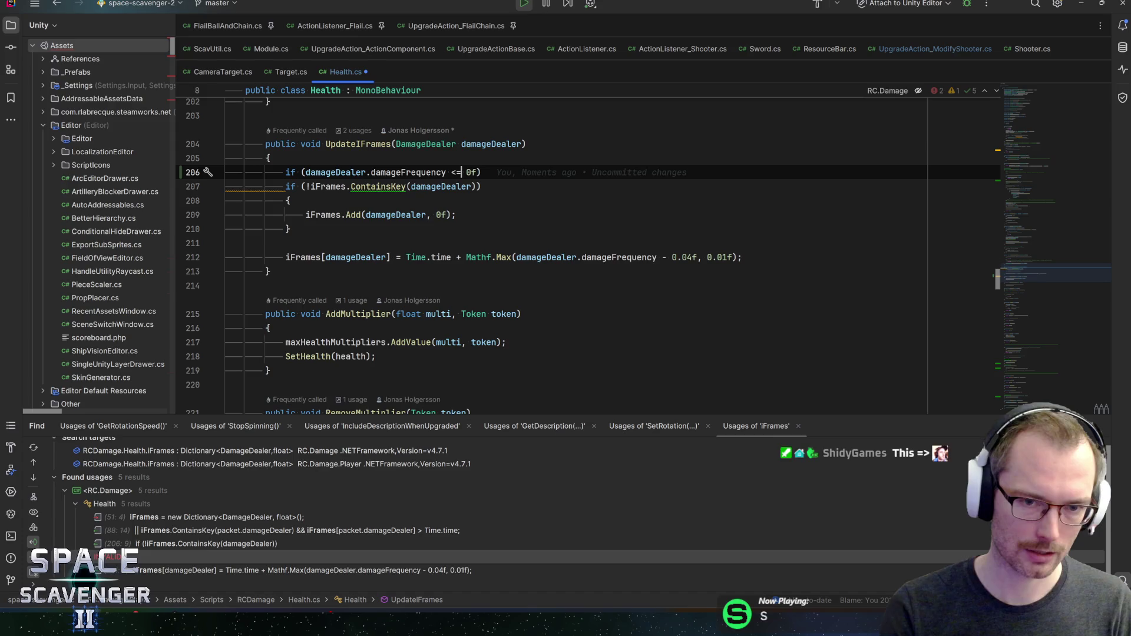
pyautogui.click(469, 172)
pyautogui.write('.01')
pyautogui.press('End')
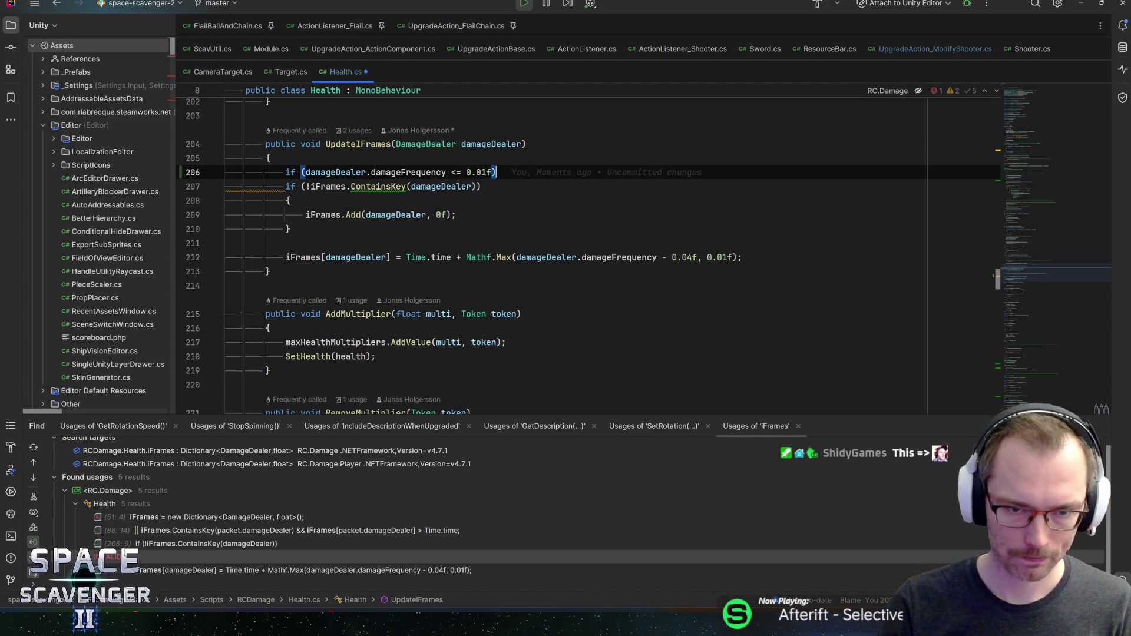
pyautogui.press('Return')
pyautogui.write('return;')
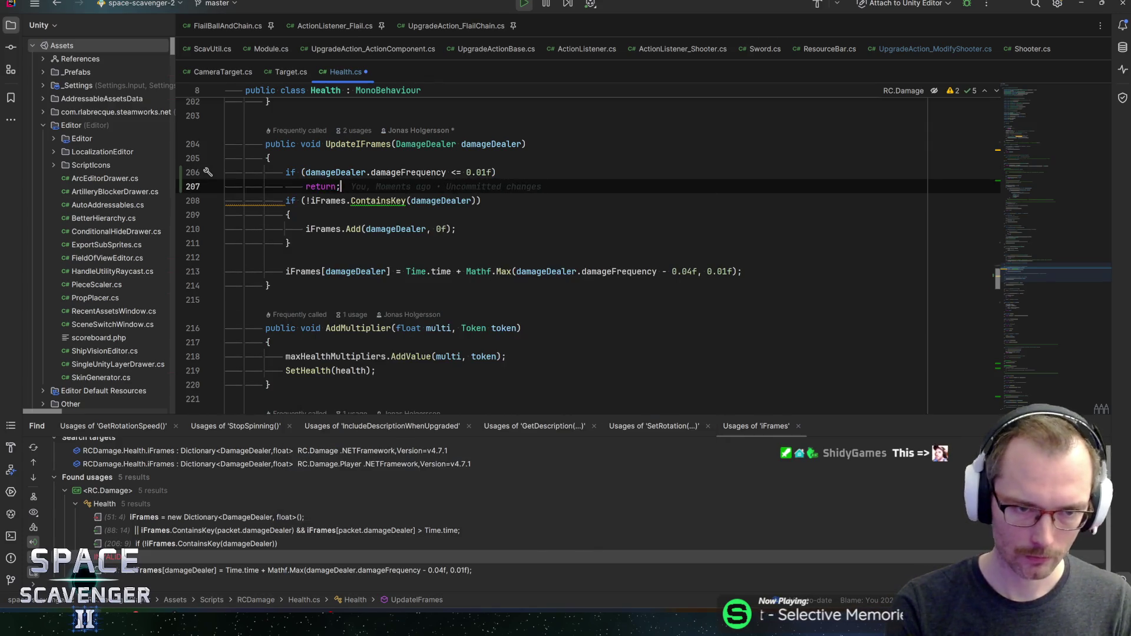
pyautogui.press('Return')
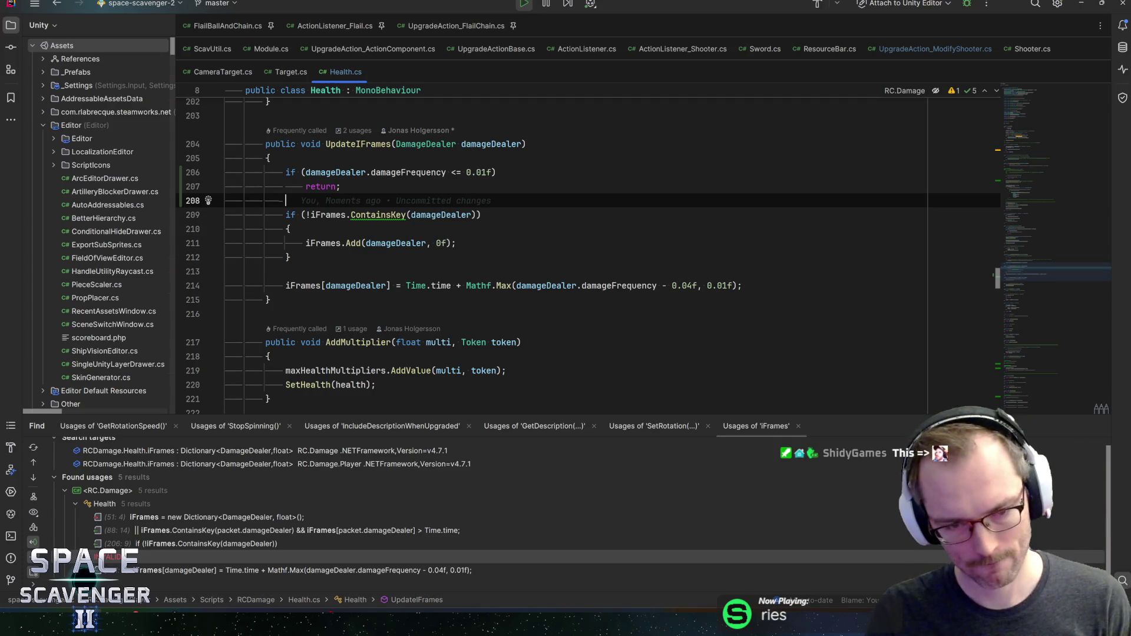
pyautogui.click(312, 214)
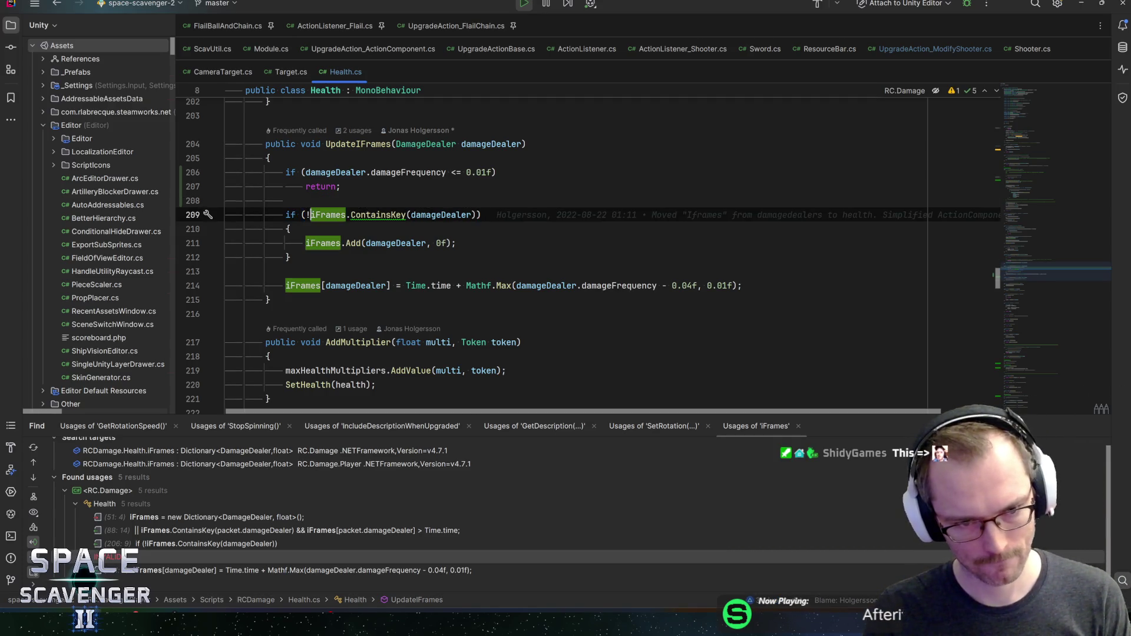
pyautogui.hotkey('alt', 'Return')
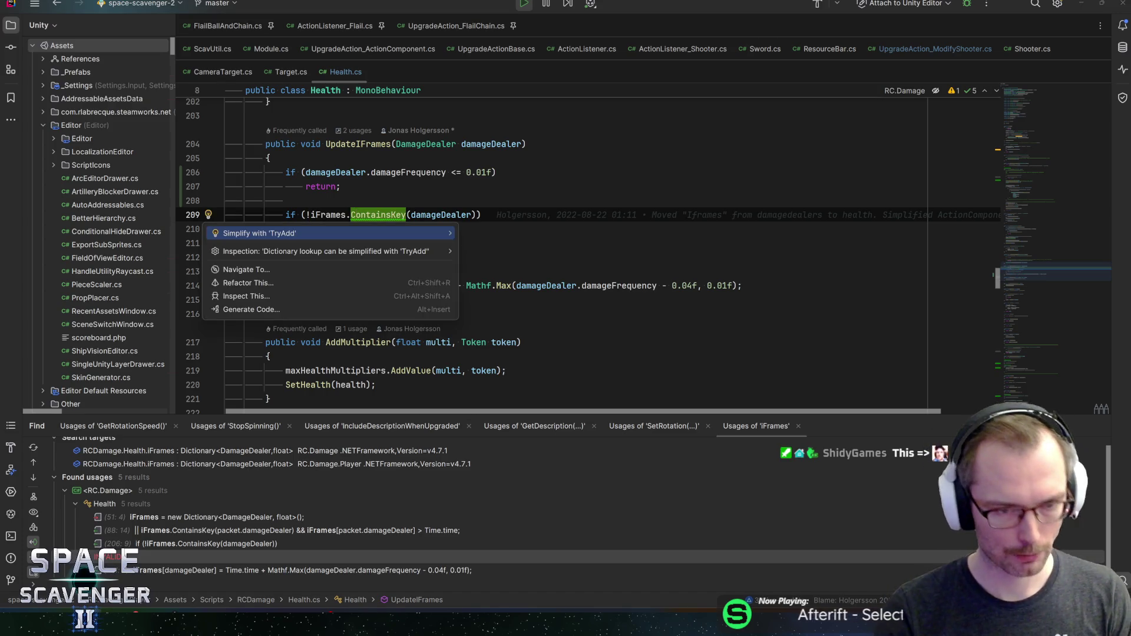
# Replace the ContainsKey/Add block with iFrames.TryAdd(damageDealer, 0f) and delete the leftover blank line
pyautogui.press('Return')
pyautogui.press('End')
pyautogui.press('Delete')
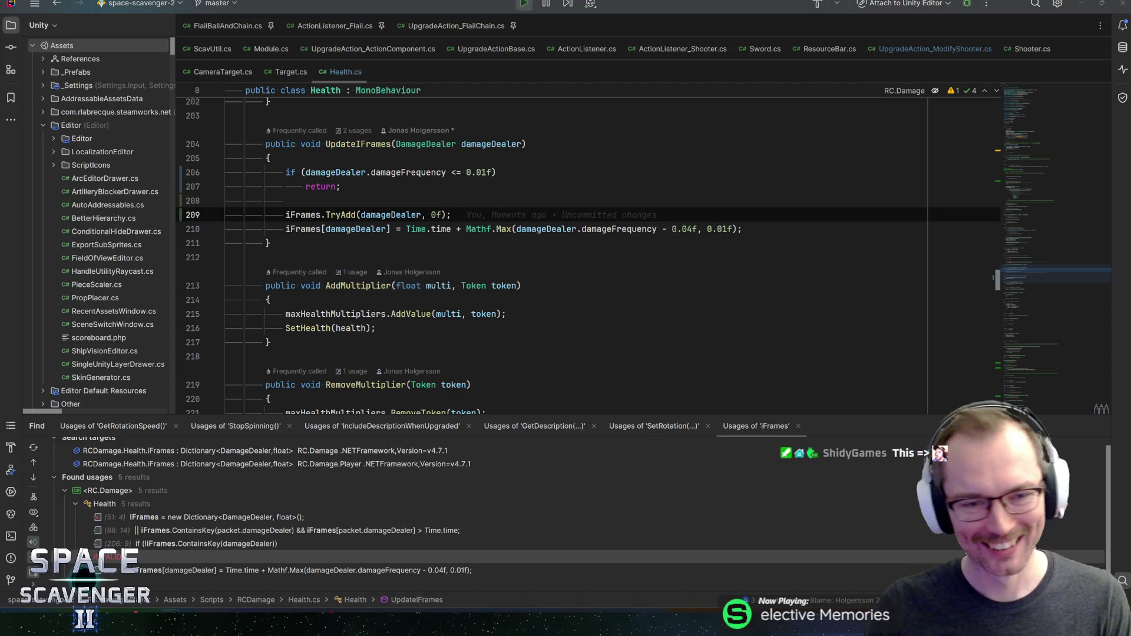
pyautogui.click(270, 242)
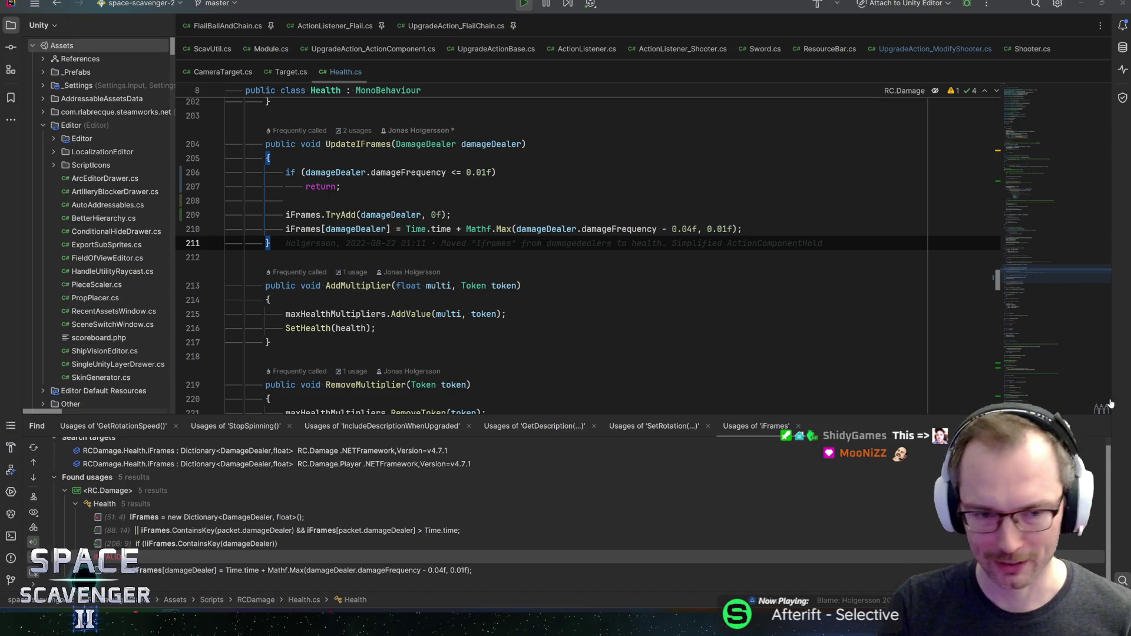
pyautogui.click(744, 229)
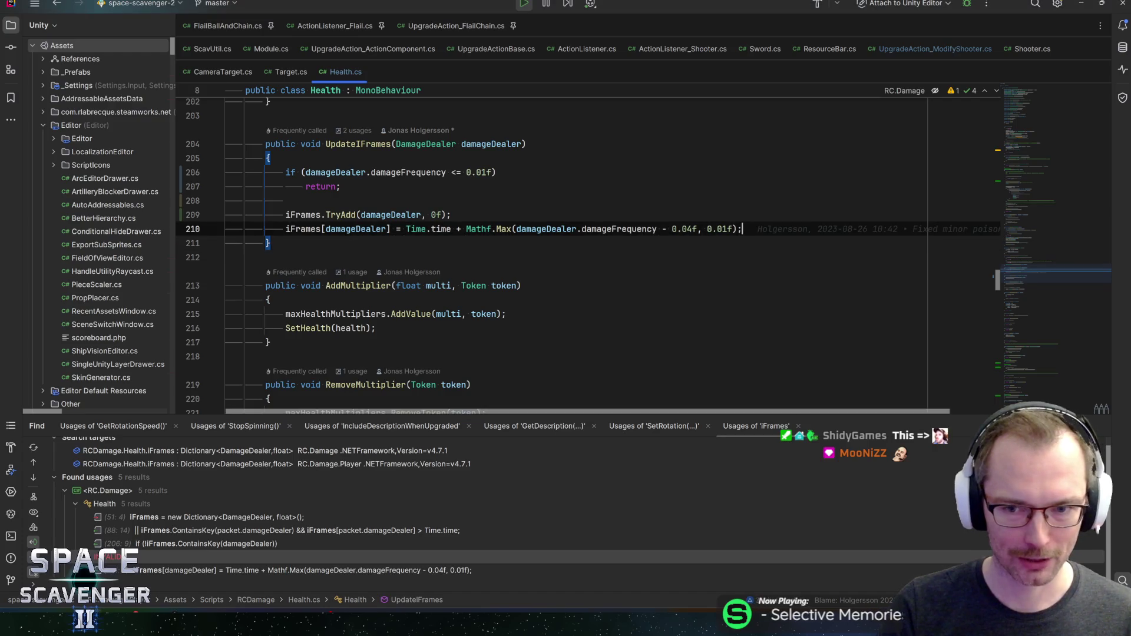
pyautogui.click(744, 229)
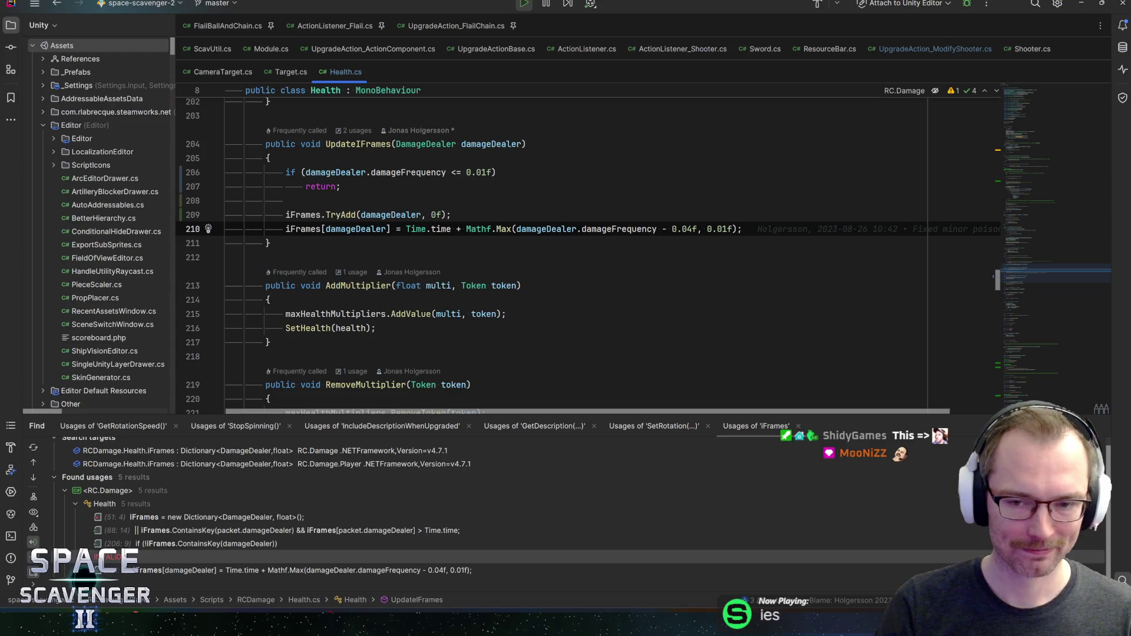
pyautogui.hotkey('alt', 'Tab')
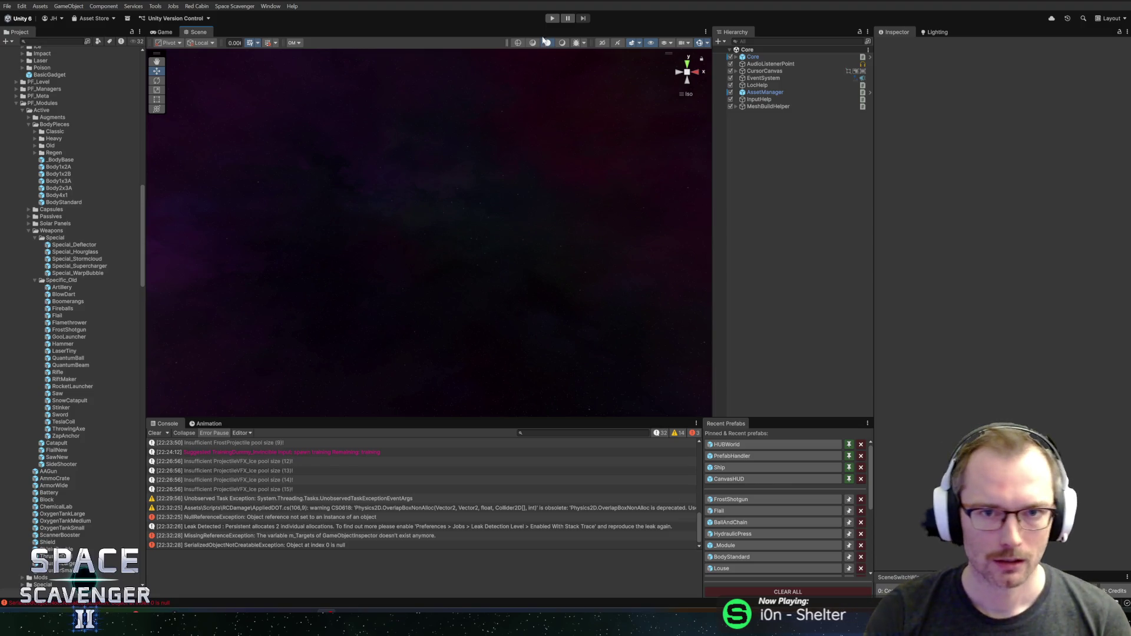
# Enter Play mode, spawn a Louse from the dev console, and fire the Frost Shotgun at it
pyautogui.click(553, 18)
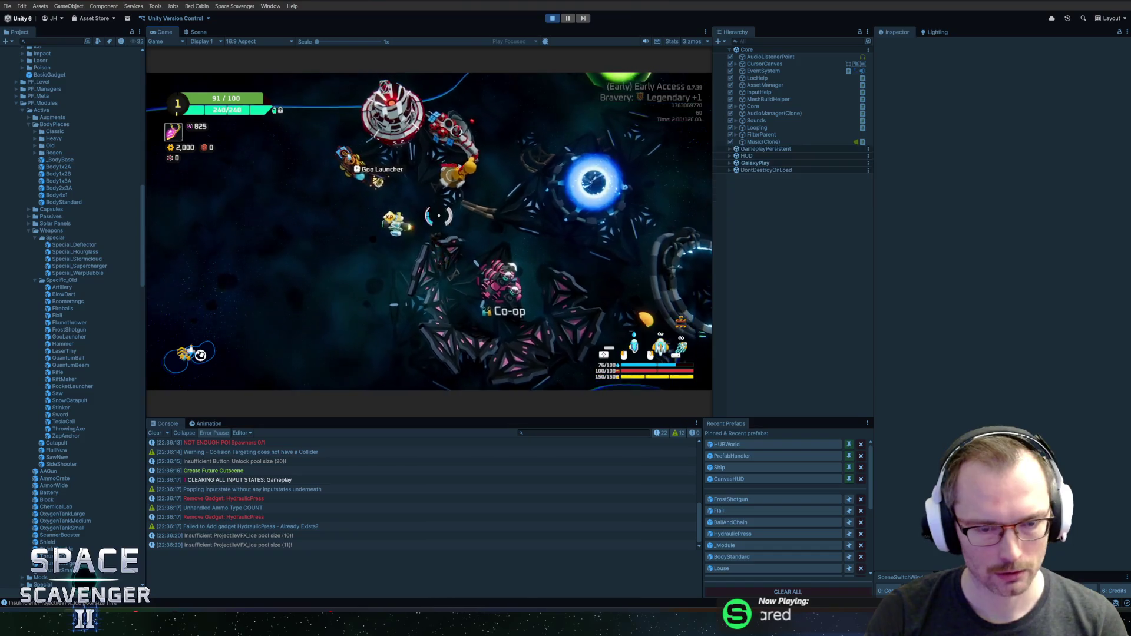
pyautogui.press('`')
pyautogui.write('spawn Louse')
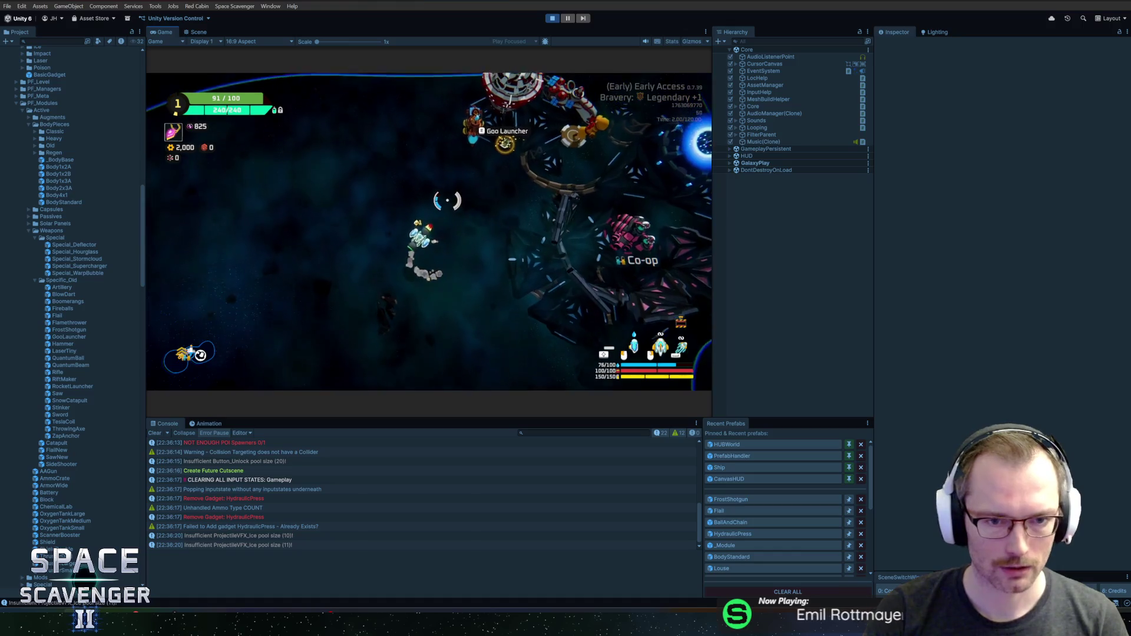
pyautogui.doubleClick(172, 35)
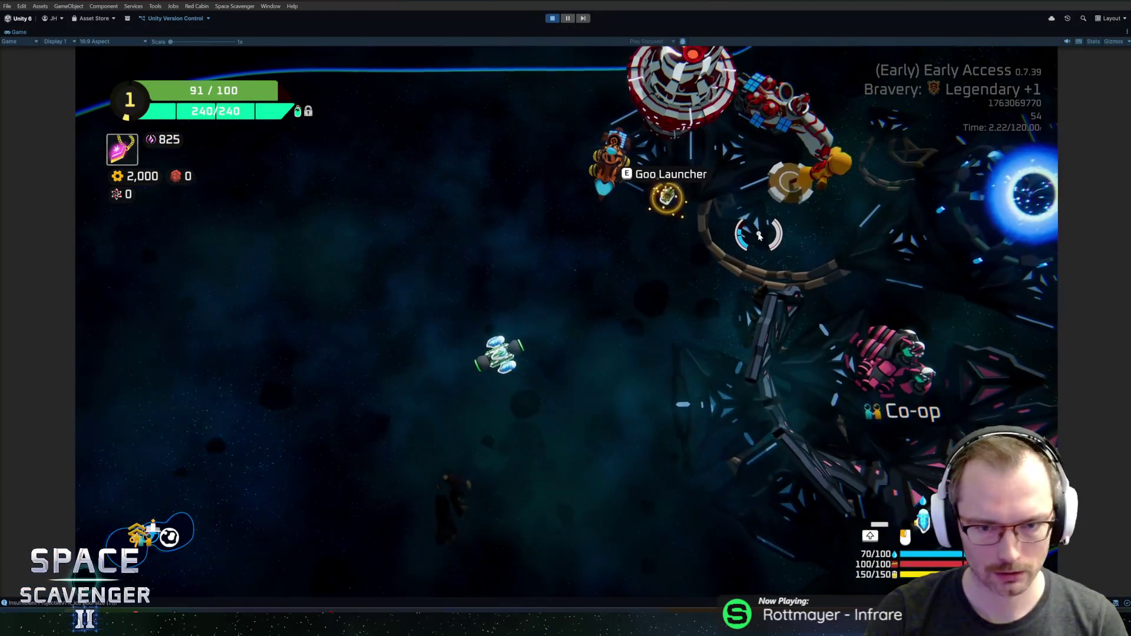
pyautogui.click(717, 225)
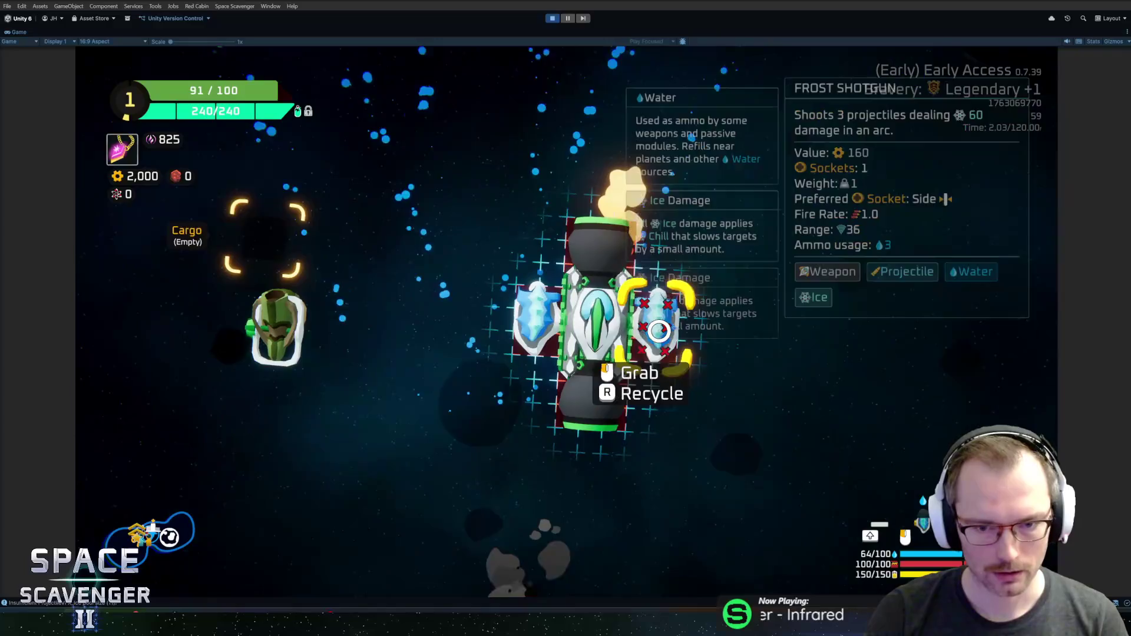
pyautogui.click(689, 206)
pyautogui.click(683, 200)
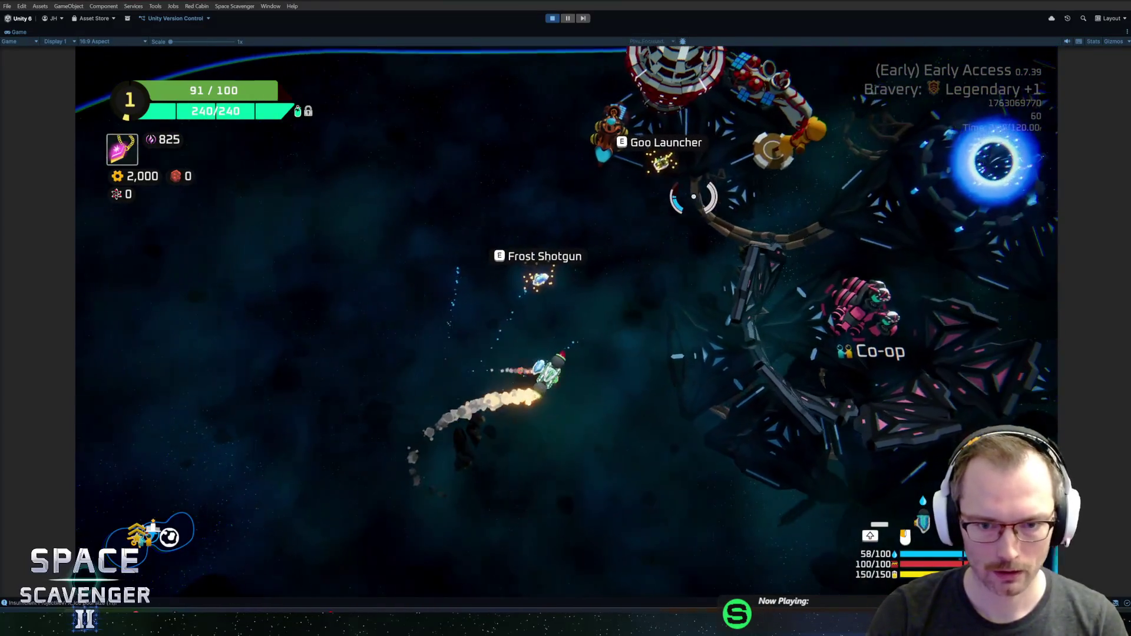
pyautogui.click(695, 194)
pyautogui.click(718, 180)
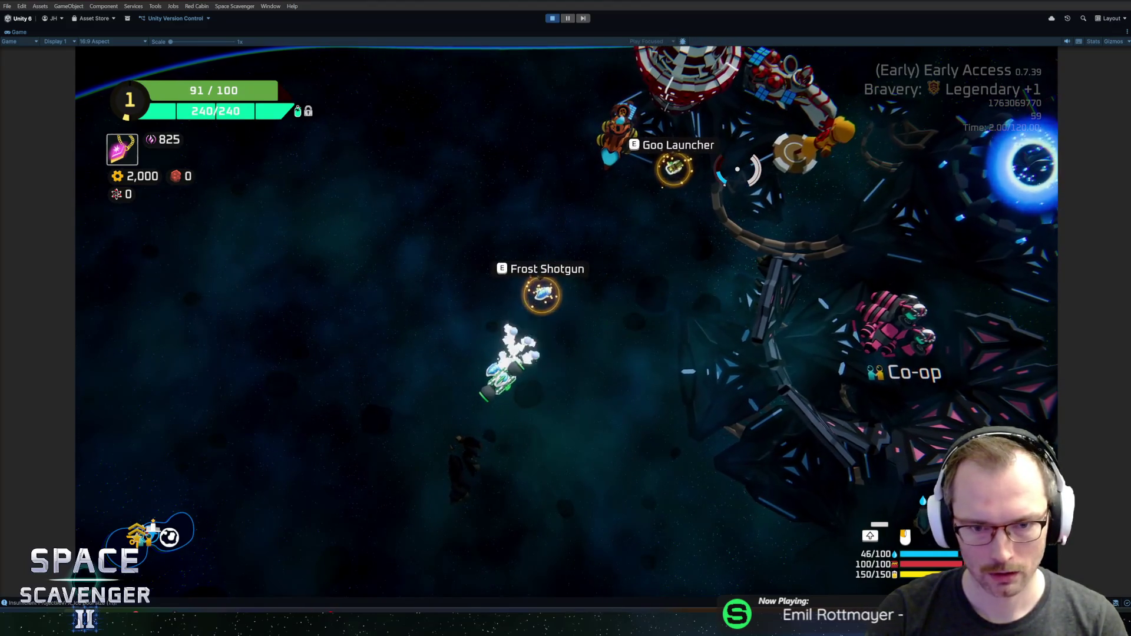
# Mount the Frost Shotgun on the ship, test-fire it, and fly up to the refiner
pyautogui.press('e')
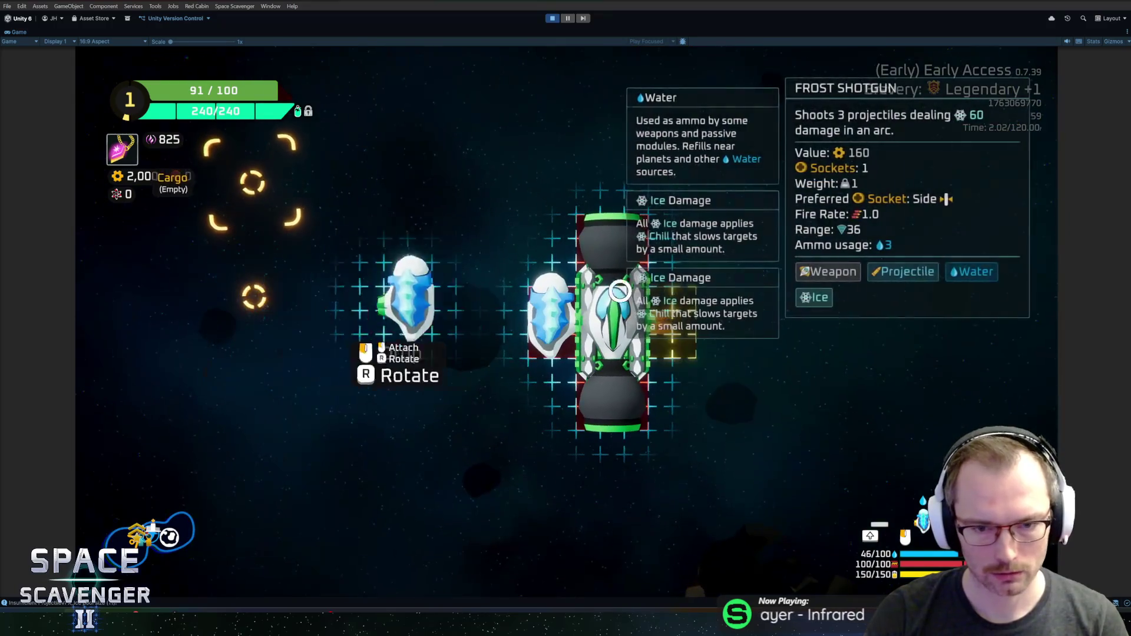
pyautogui.press('e')
pyautogui.click(681, 179)
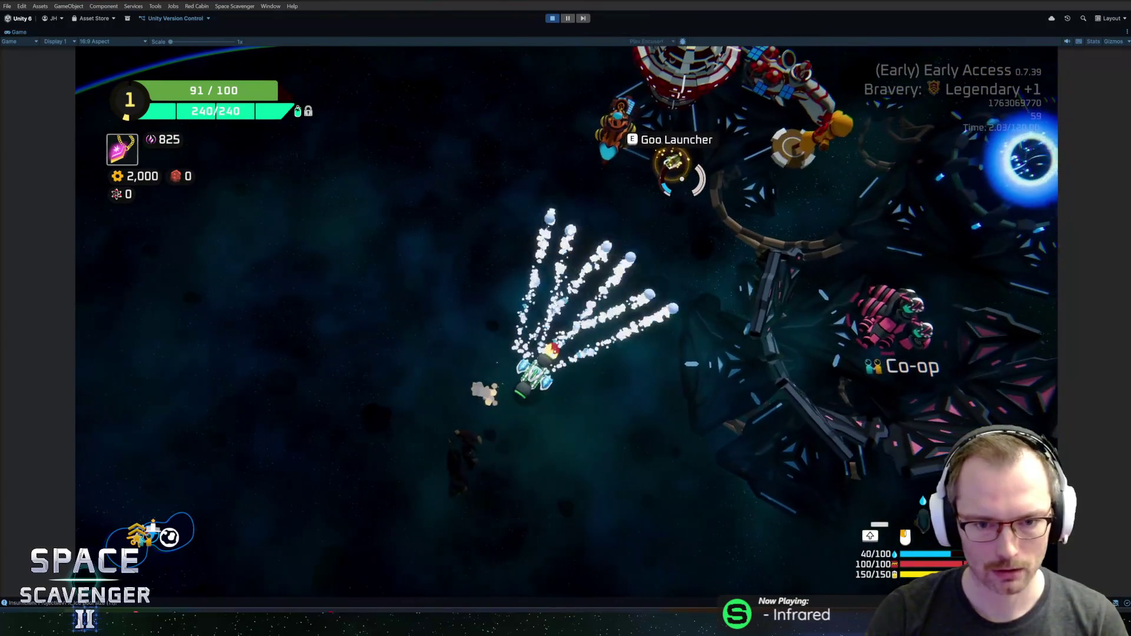
pyautogui.press('w')
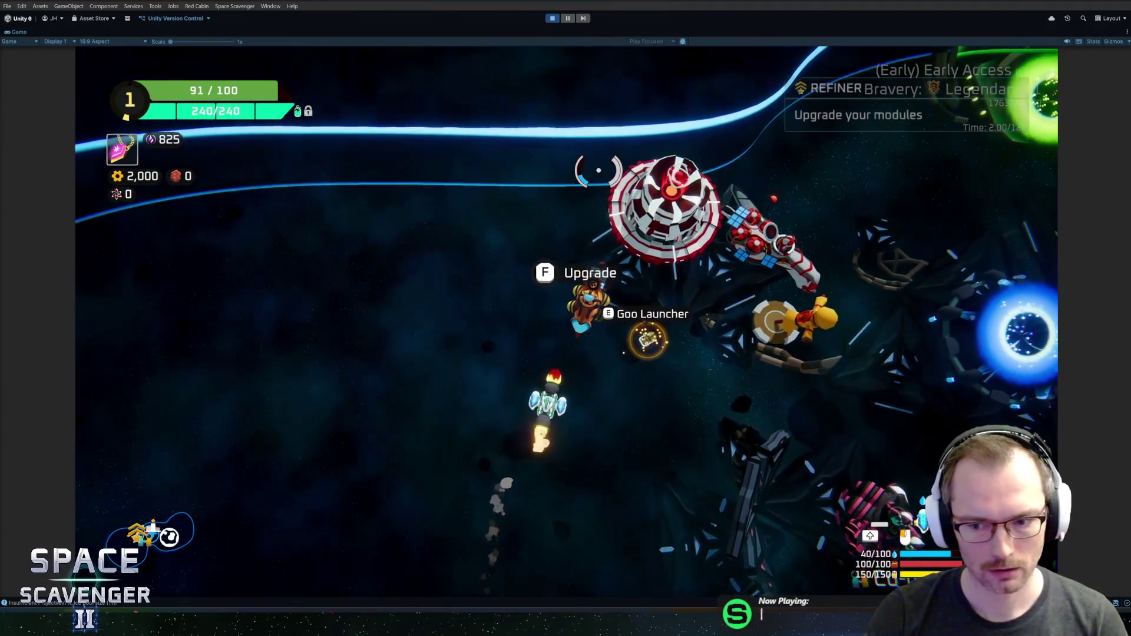
# Enable infinite ammo with the 'ship inv' console command
pyautogui.press('`')
pyautogui.write('ship inv')
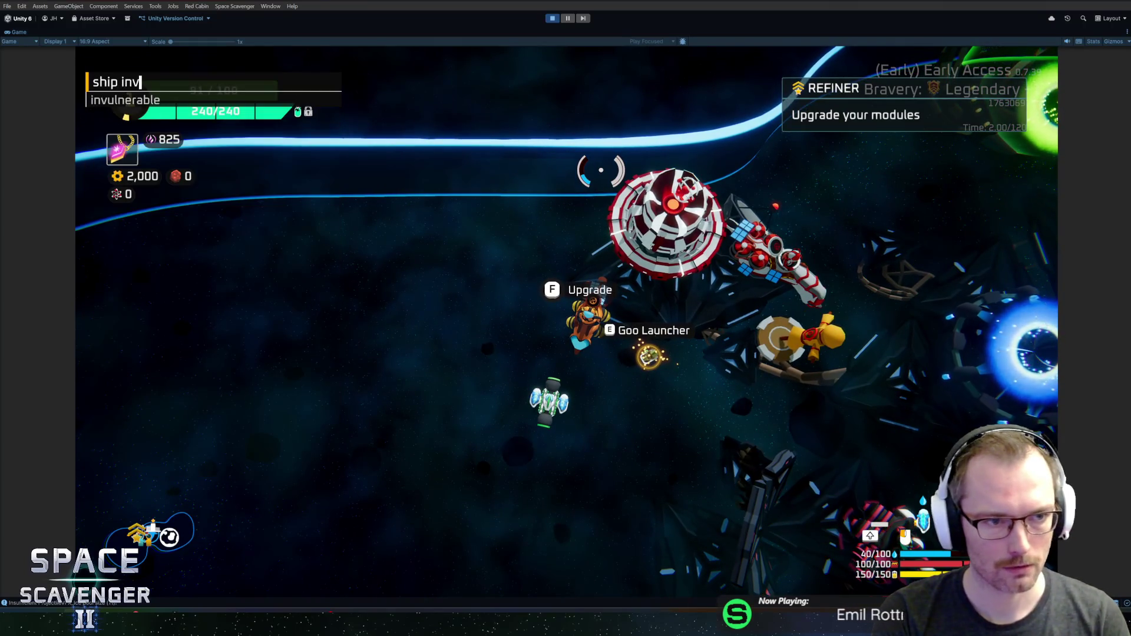
pyautogui.press('Return')
# Buy Muzzle Fan (400 coins) for the left Frost Shotgun module and test-fire its wider spray
pyautogui.press('f')
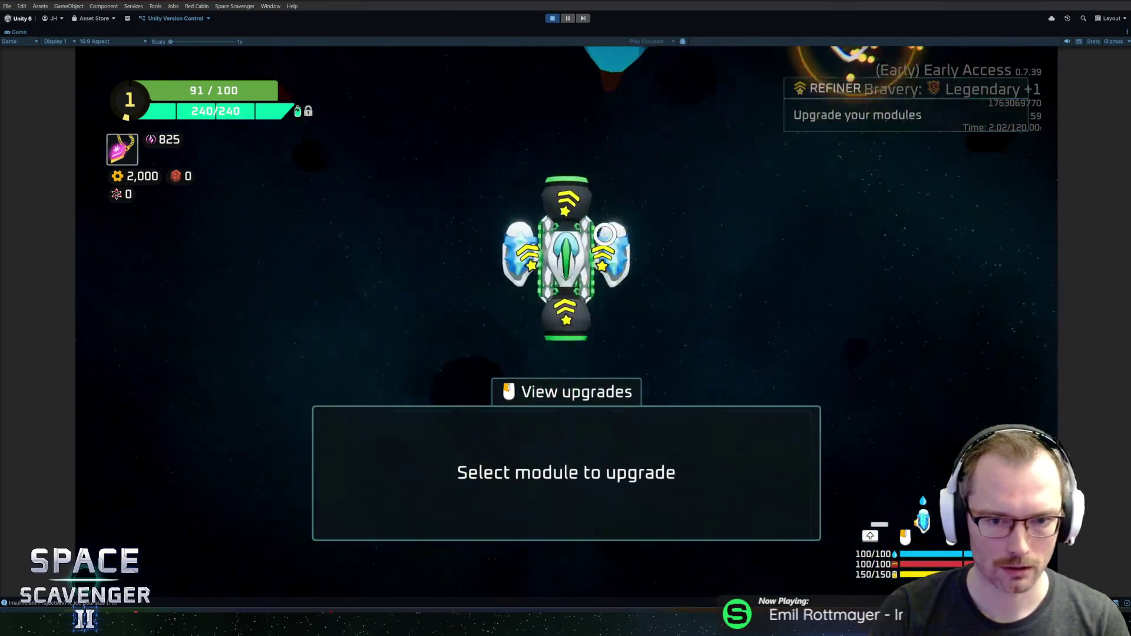
pyautogui.click(533, 252)
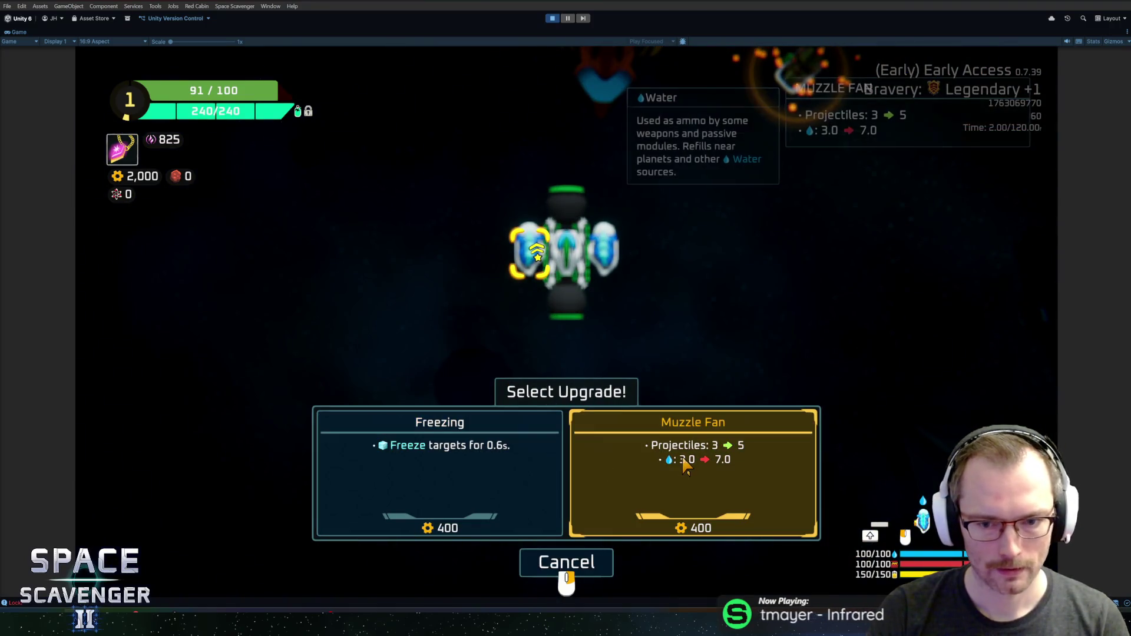
pyautogui.click(686, 467)
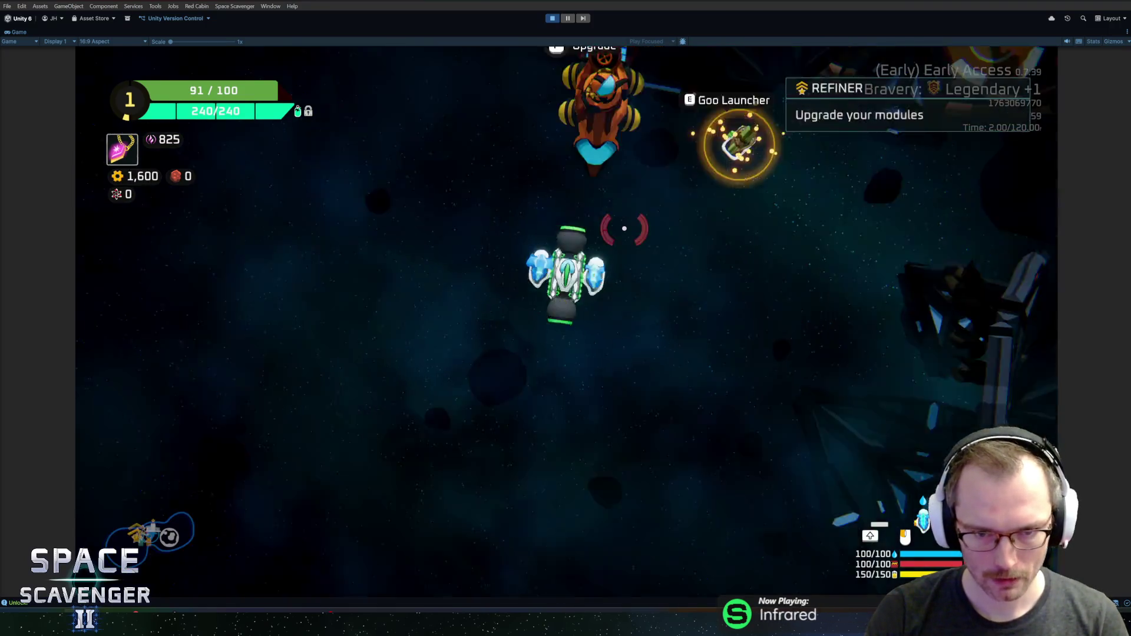
pyautogui.press('Escape')
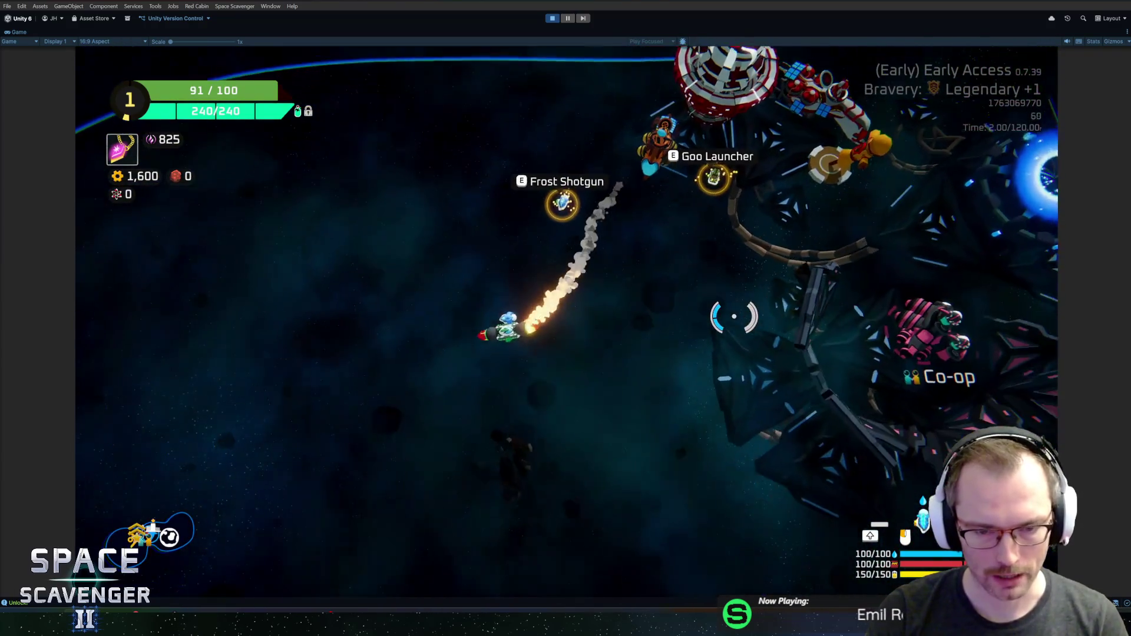
pyautogui.click(734, 316)
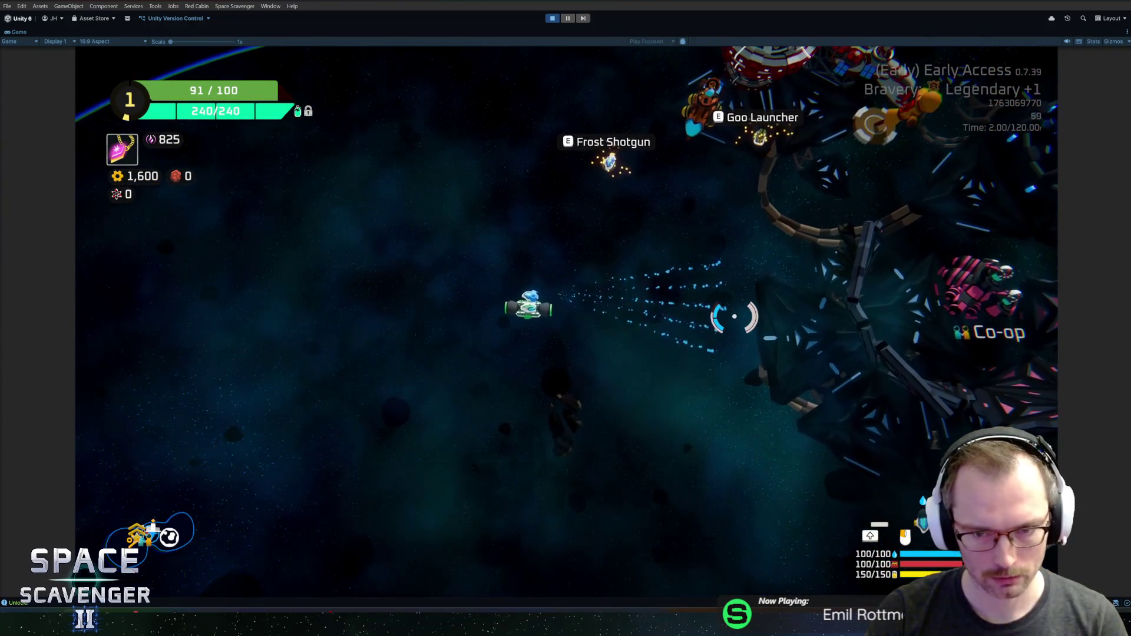
pyautogui.moveTo(734, 317)
pyautogui.mouseDown()
pyautogui.moveTo(740, 282)
pyautogui.moveTo(718, 225)
pyautogui.moveTo(727, 239)
pyautogui.moveTo(677, 227)
pyautogui.mouseUp()
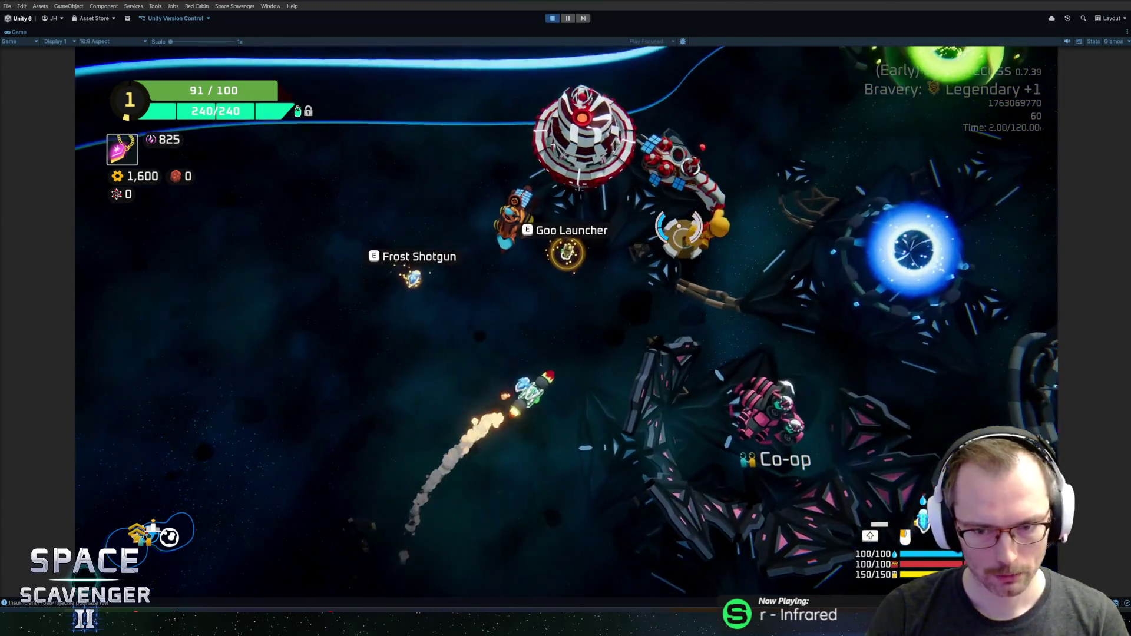
pyautogui.press('Tab')
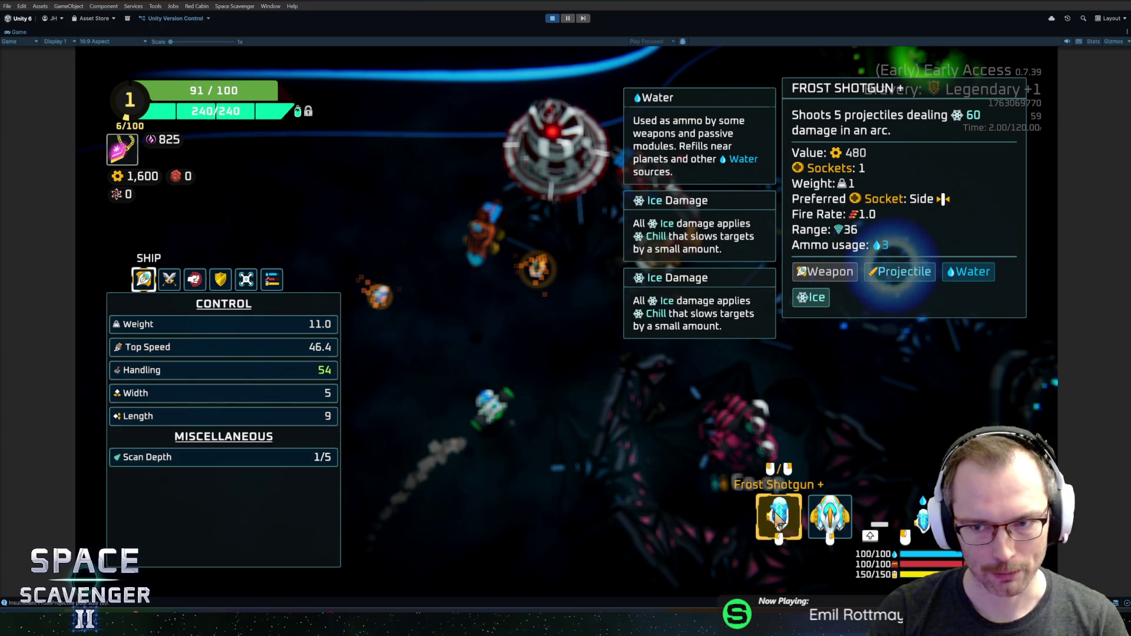
pyautogui.press('Tab')
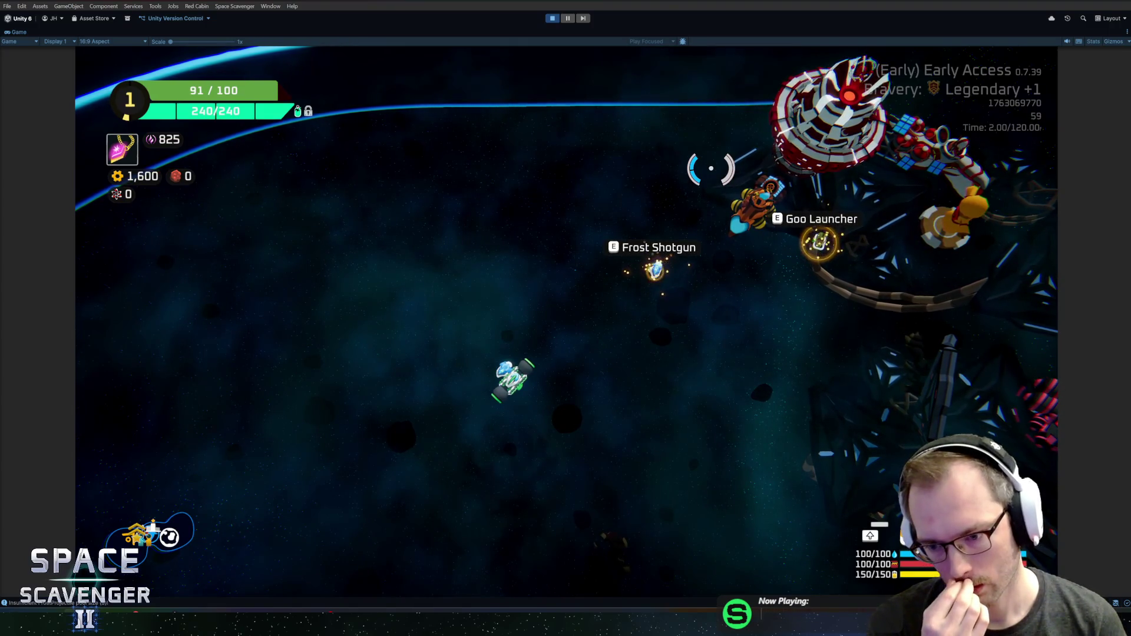
# Stop the game and select the FrostShotgun's UpgradeB_more upgrade
pyautogui.hotkey('ctrl', 'p')
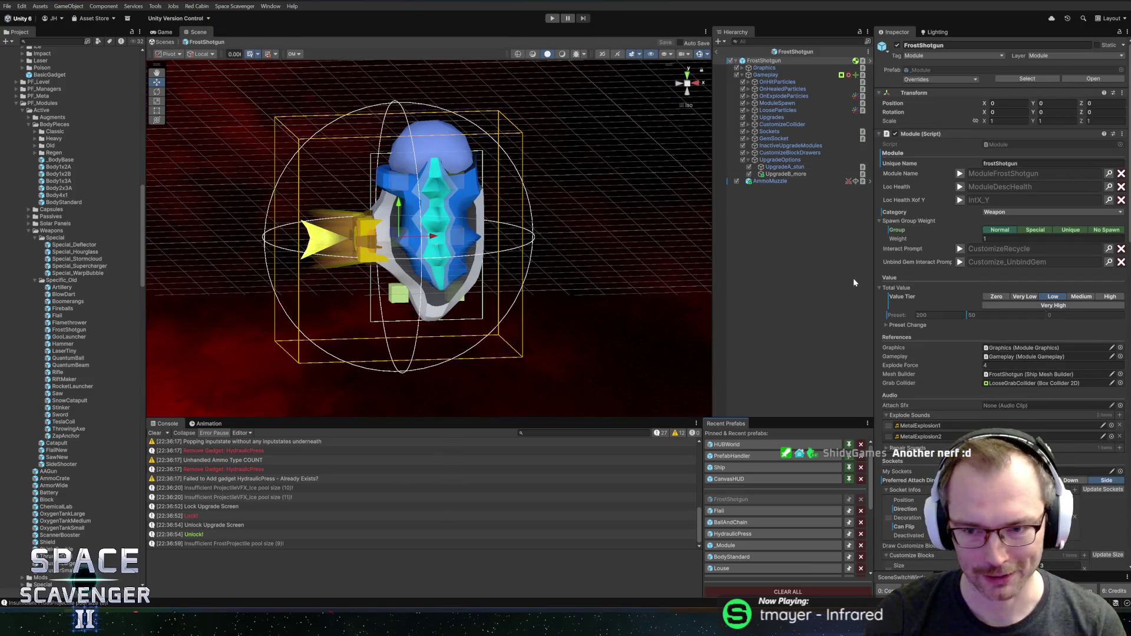
pyautogui.moveTo(873, 276); pyautogui.dragTo(851, 275)
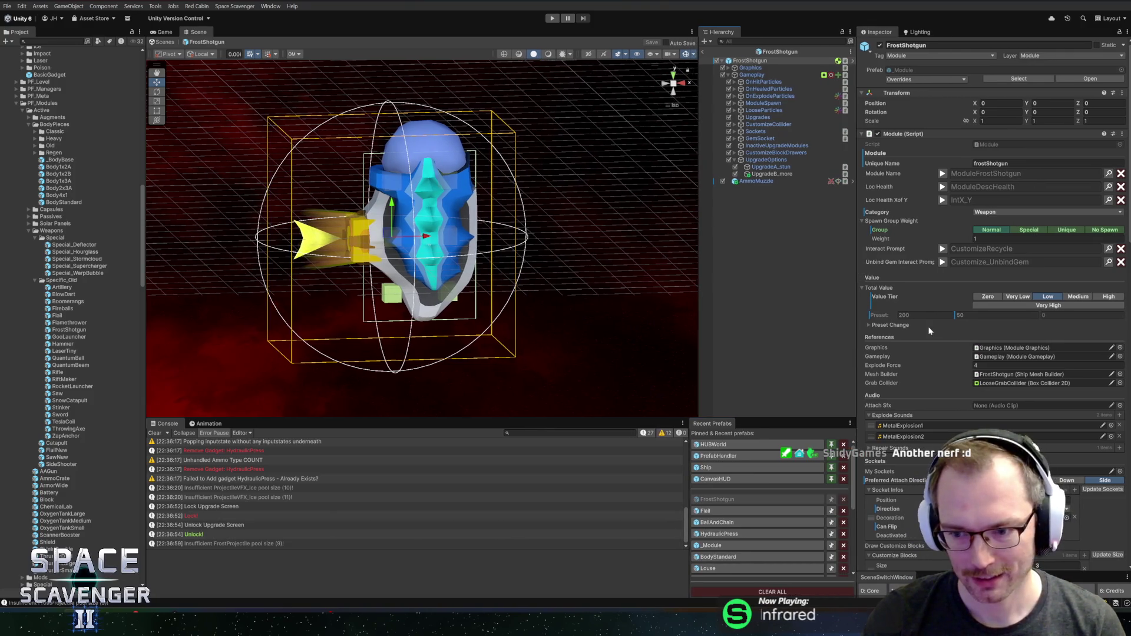
pyautogui.scroll(-15, 917, 328)
pyautogui.scroll(-4, 911, 334)
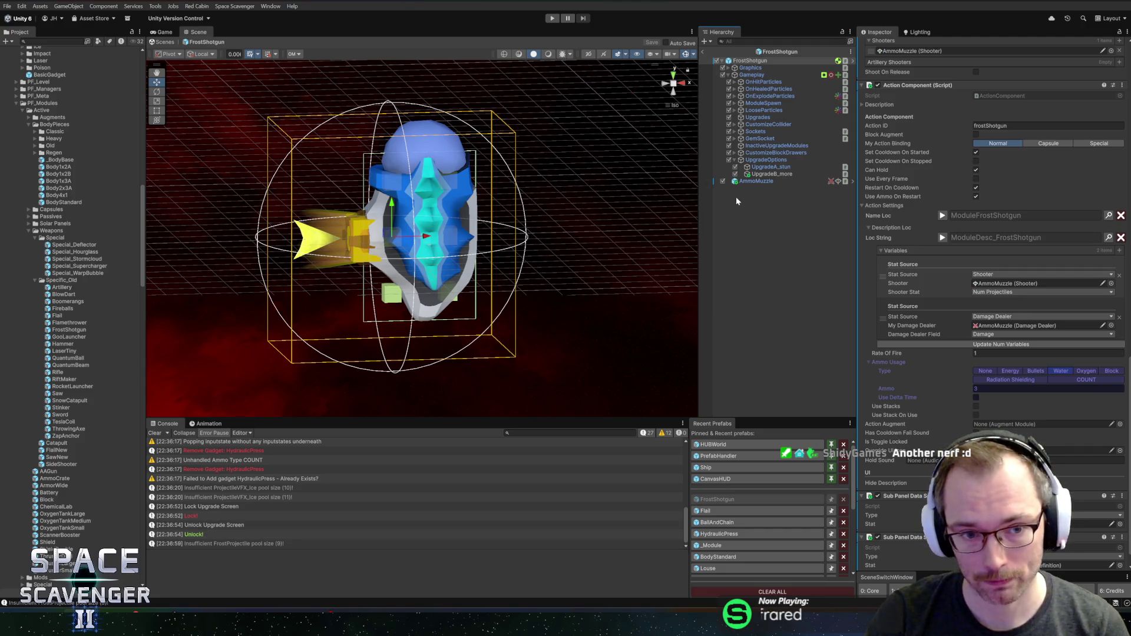
pyautogui.click(774, 174)
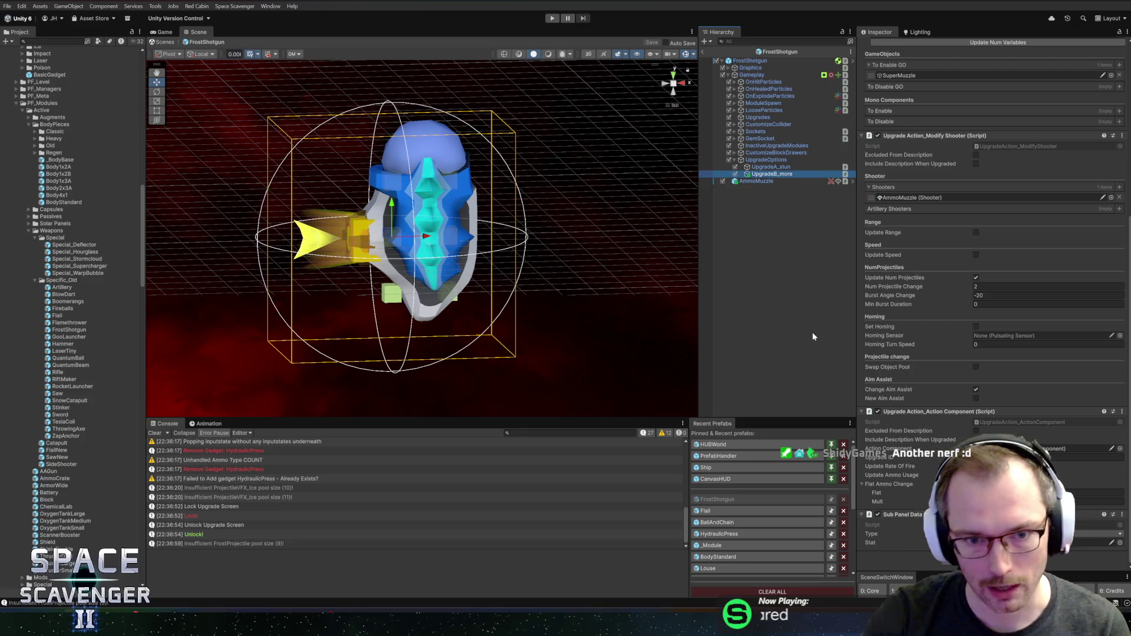
# Set UpgradeB_more's Burst Angle Change to 0 and save the FrostShotgun prefab
pyautogui.moveTo(855, 308); pyautogui.dragTo(845, 307)
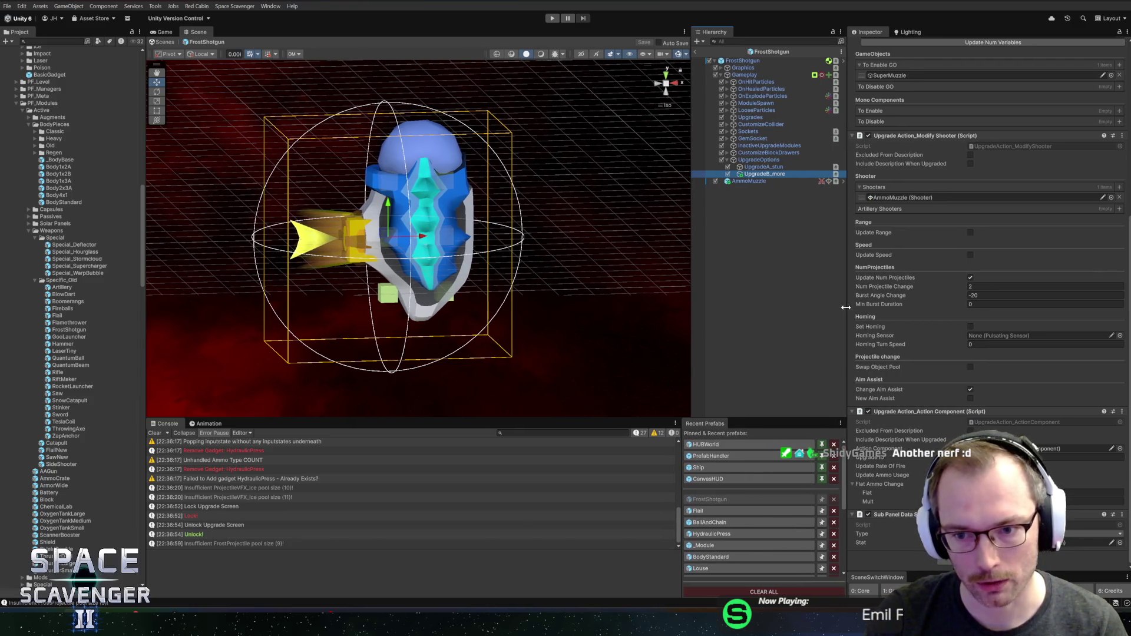
pyautogui.click(1001, 295)
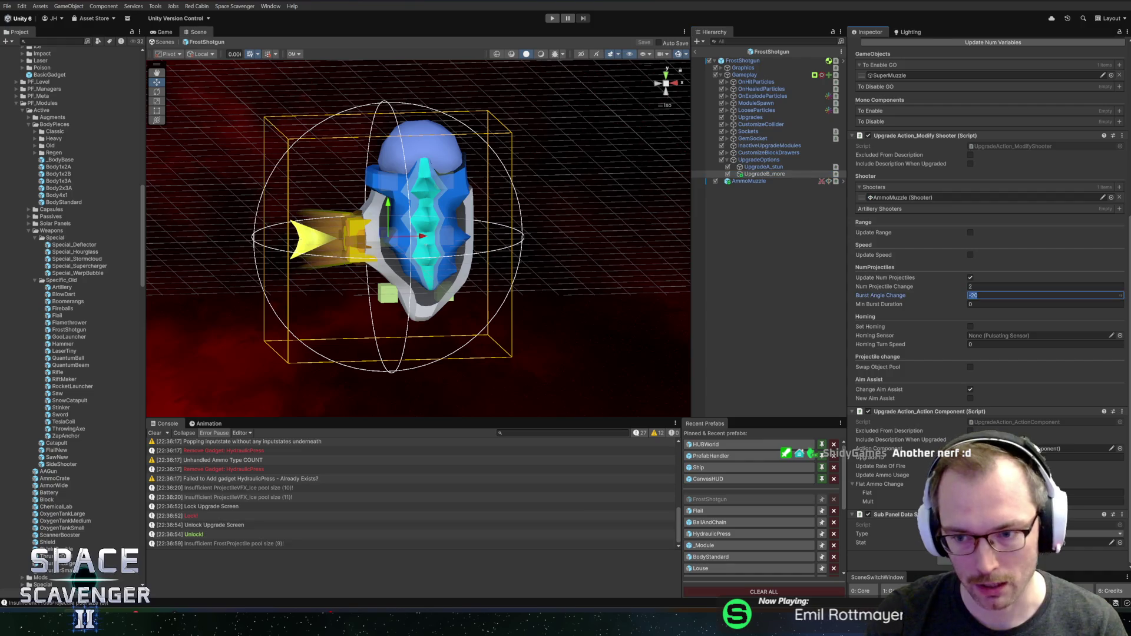
pyautogui.write('0')
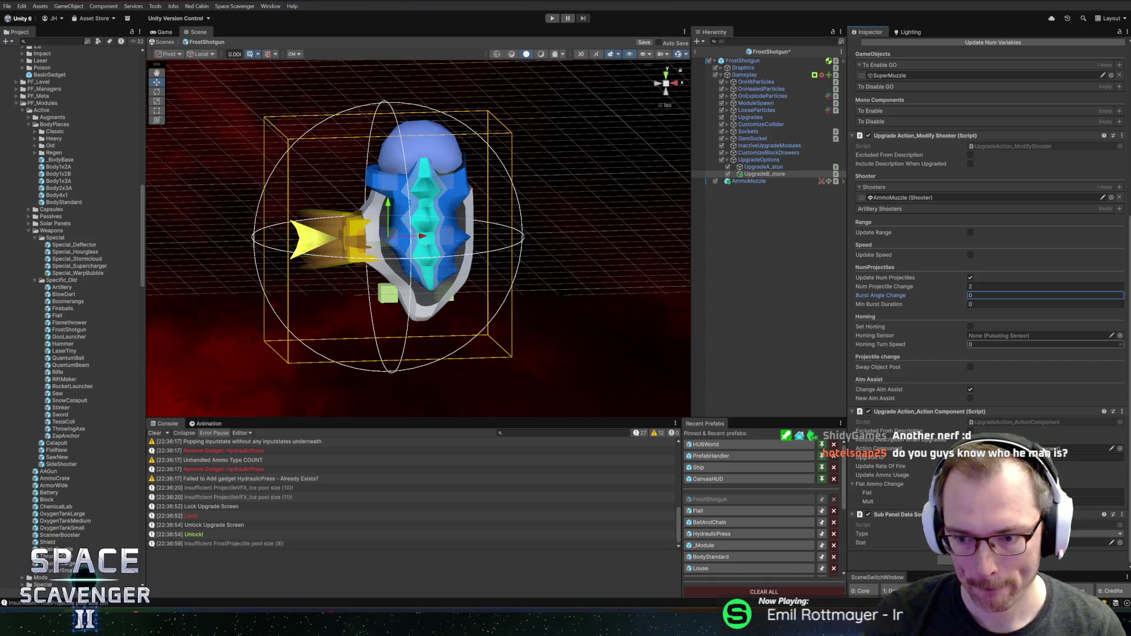
pyautogui.click(1096, 492)
pyautogui.hotkey('ctrl', 's')
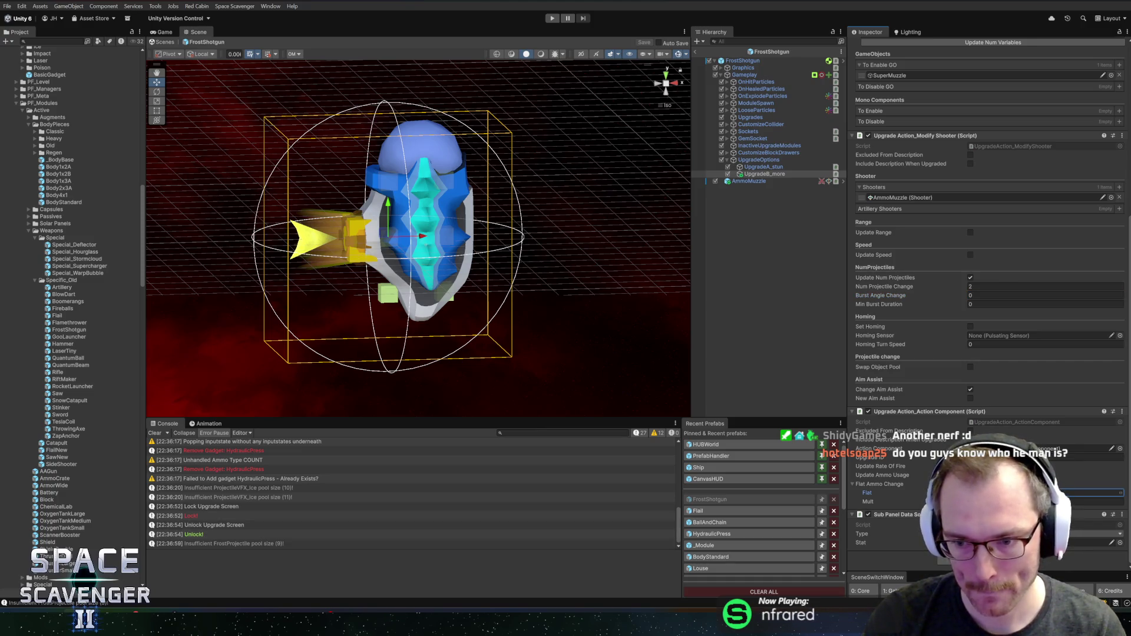
pyautogui.click(743, 60)
pyautogui.click(748, 181)
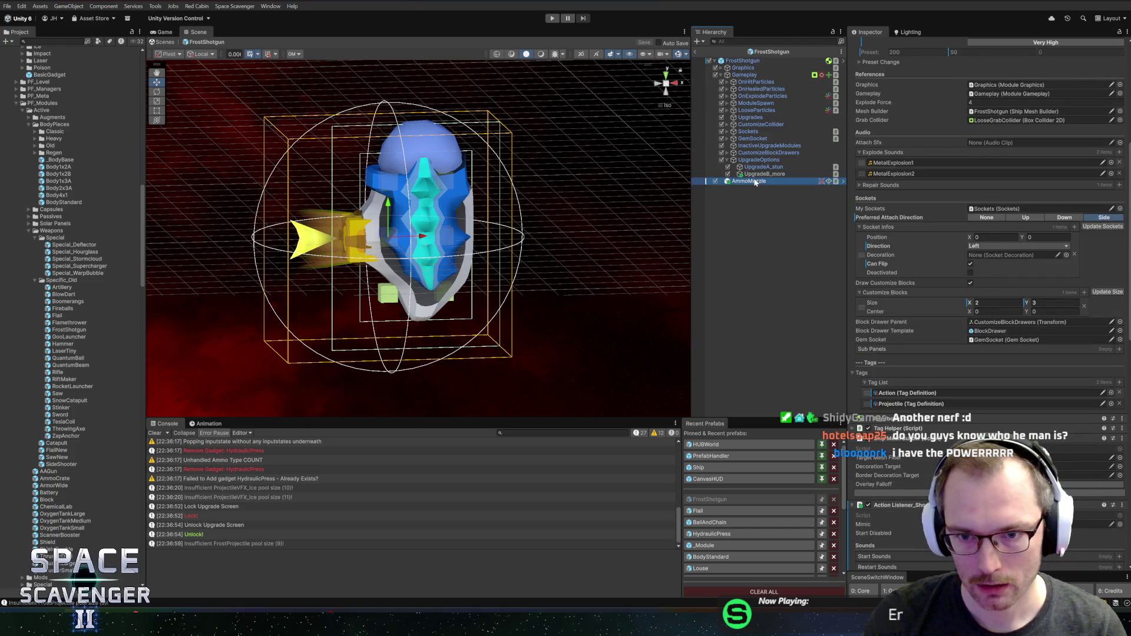
# Set the AmmoMuzzle's projectile Damage to 40, then open the Hammer prefab for comparison
pyautogui.click(987, 393)
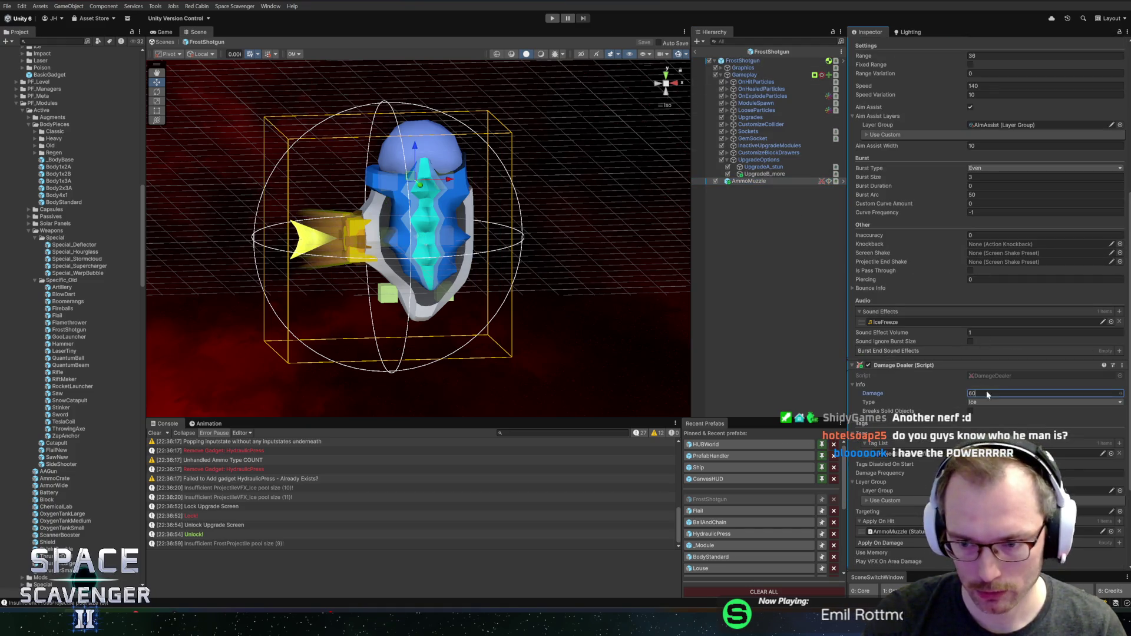
pyautogui.write('40')
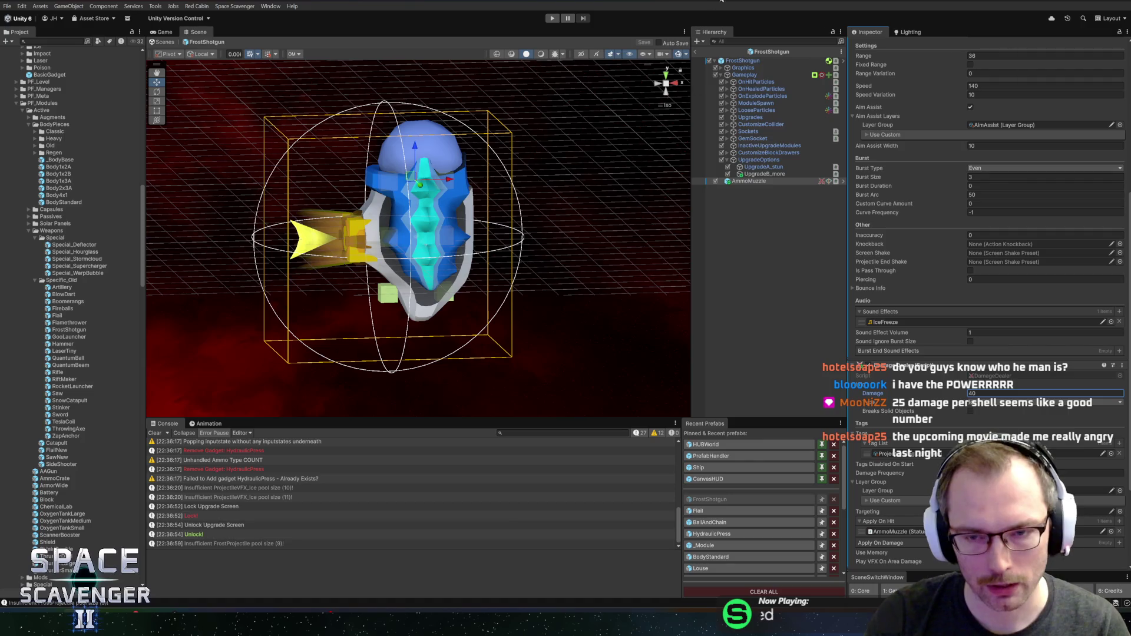
pyautogui.click(770, 53)
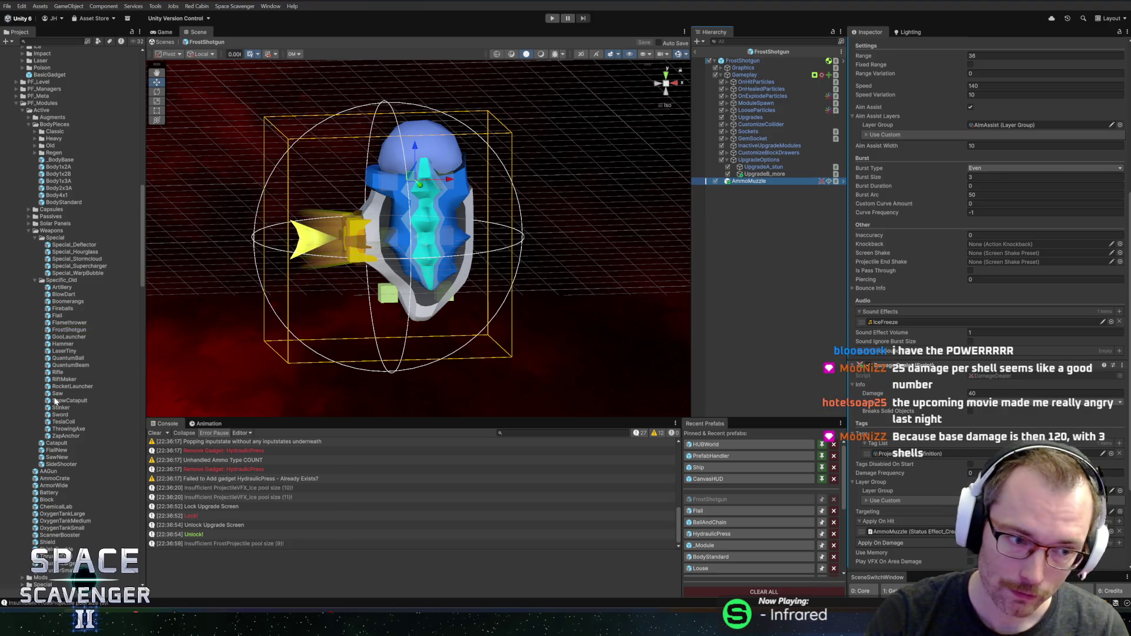
pyautogui.doubleClick(56, 344)
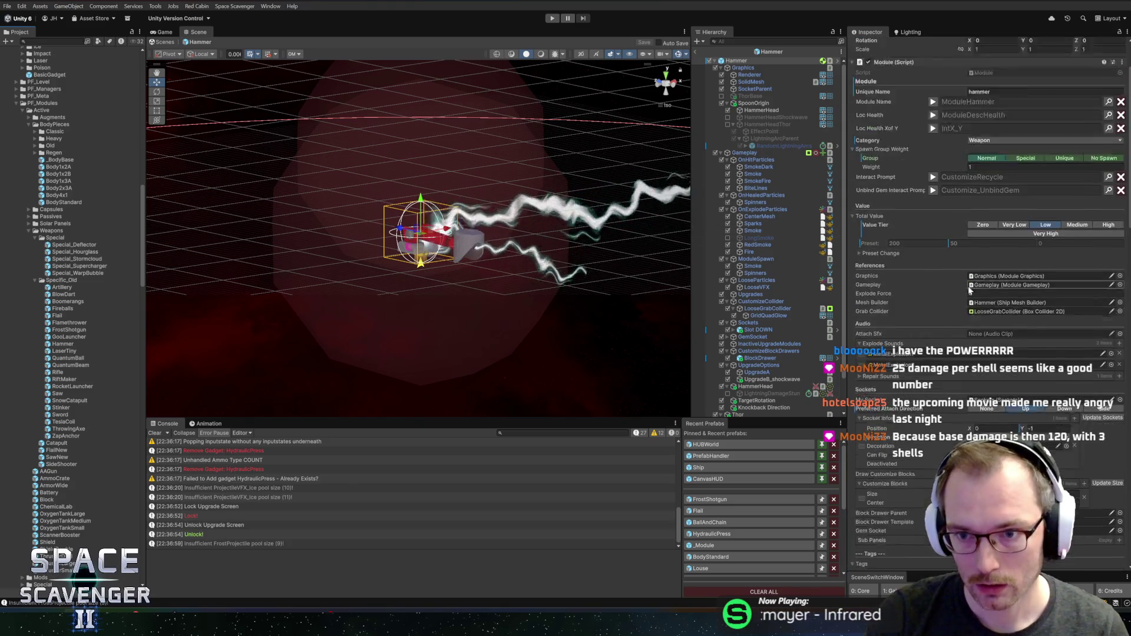
pyautogui.scroll(-15, 909, 204)
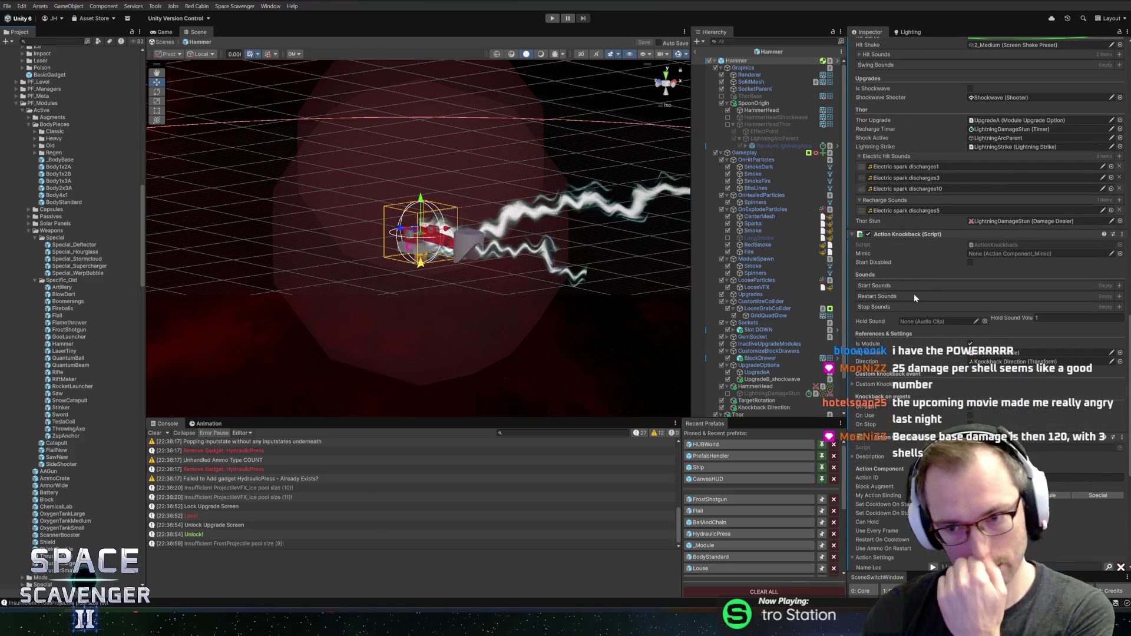
pyautogui.scroll(-10, 901, 302)
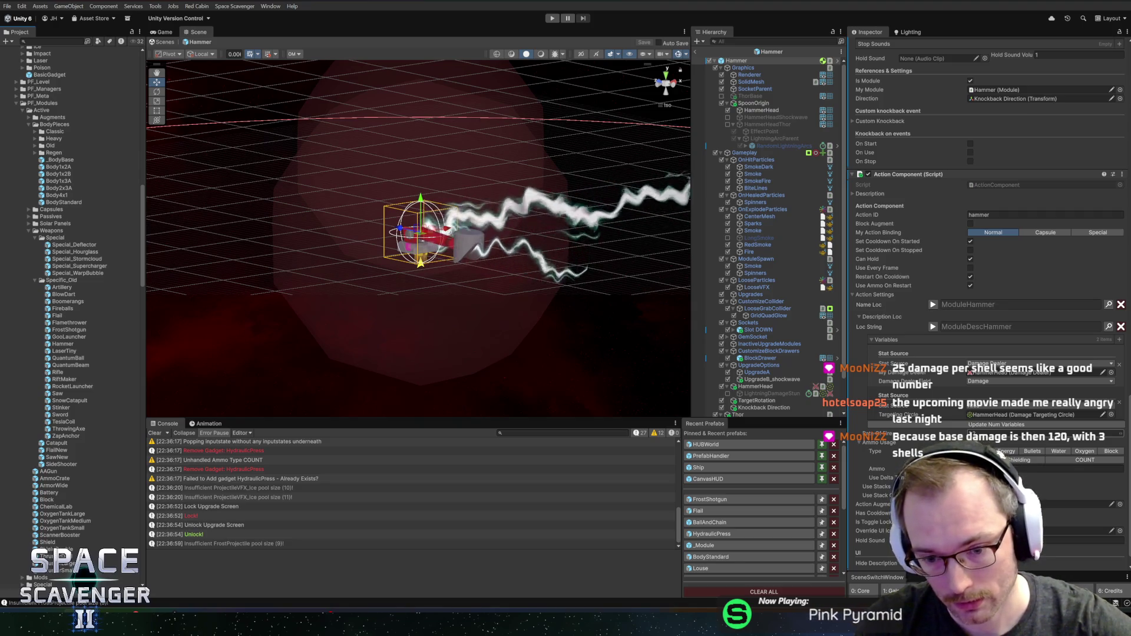
pyautogui.click(725, 501)
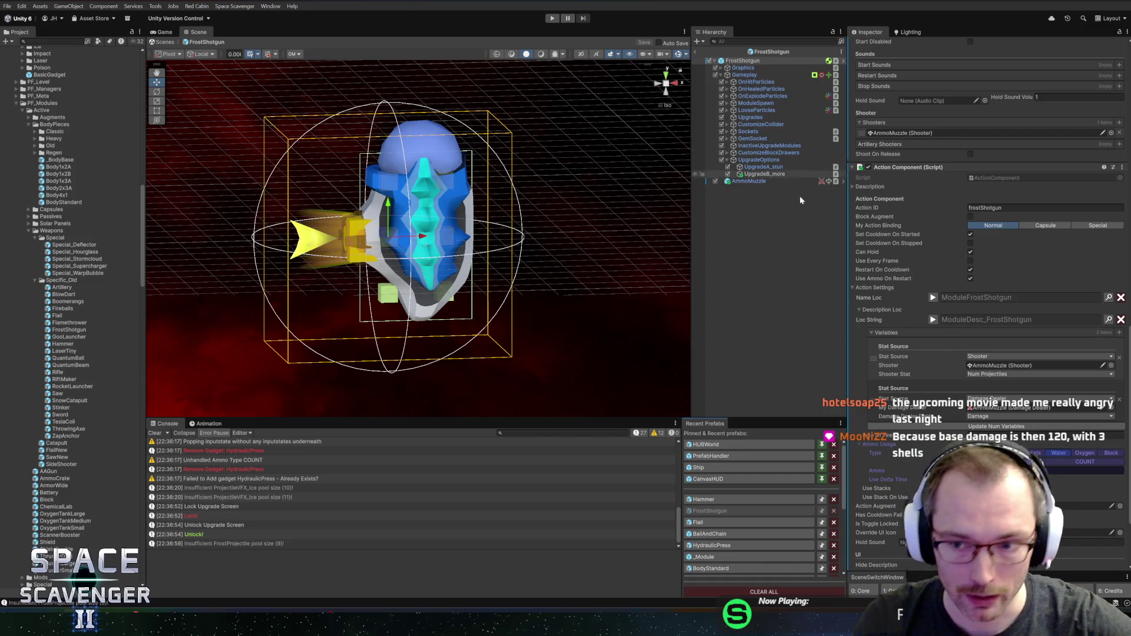
# Change the AmmoMuzzle's Burst Arc to 60 and exit Prefab Mode back to the Core scene
pyautogui.scroll(-3, 886, 276)
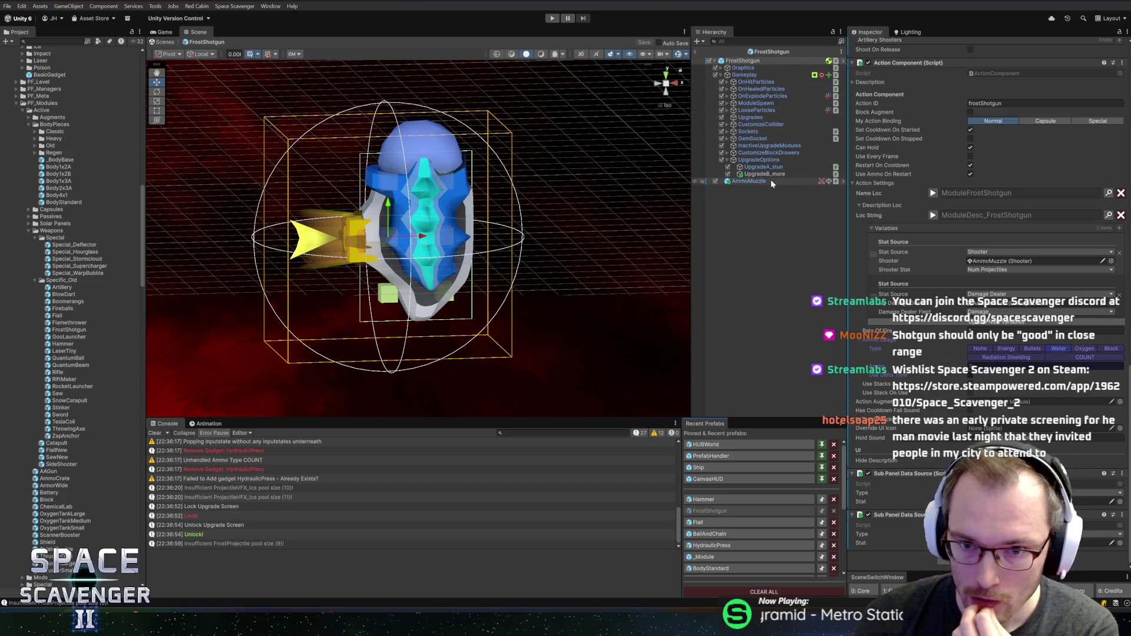
pyautogui.click(750, 181)
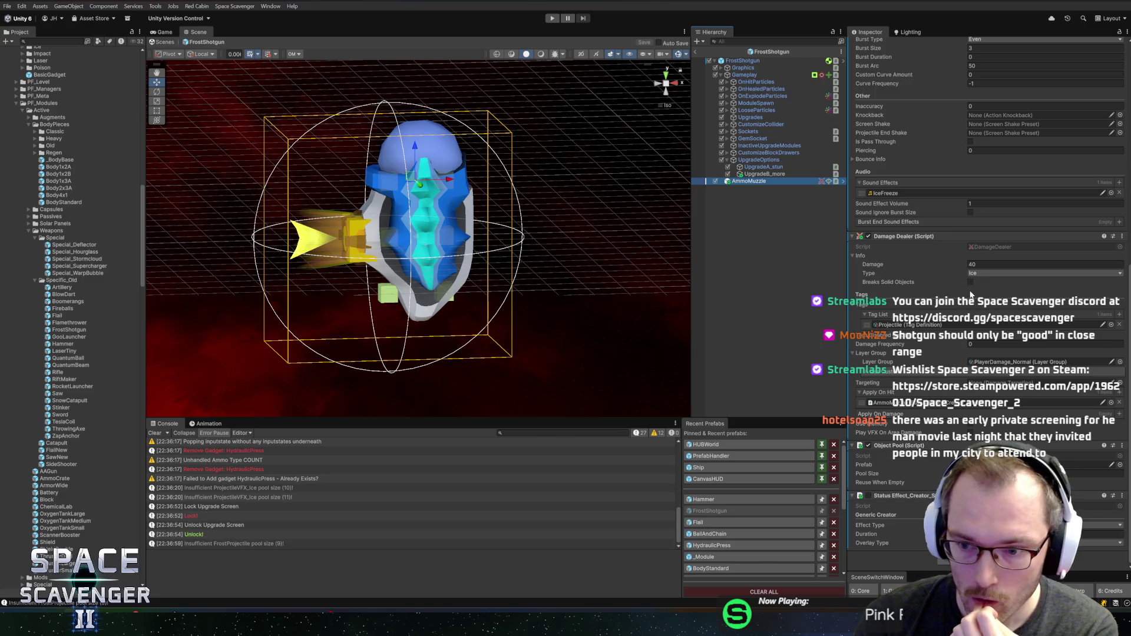
pyautogui.scroll(4, 939, 235)
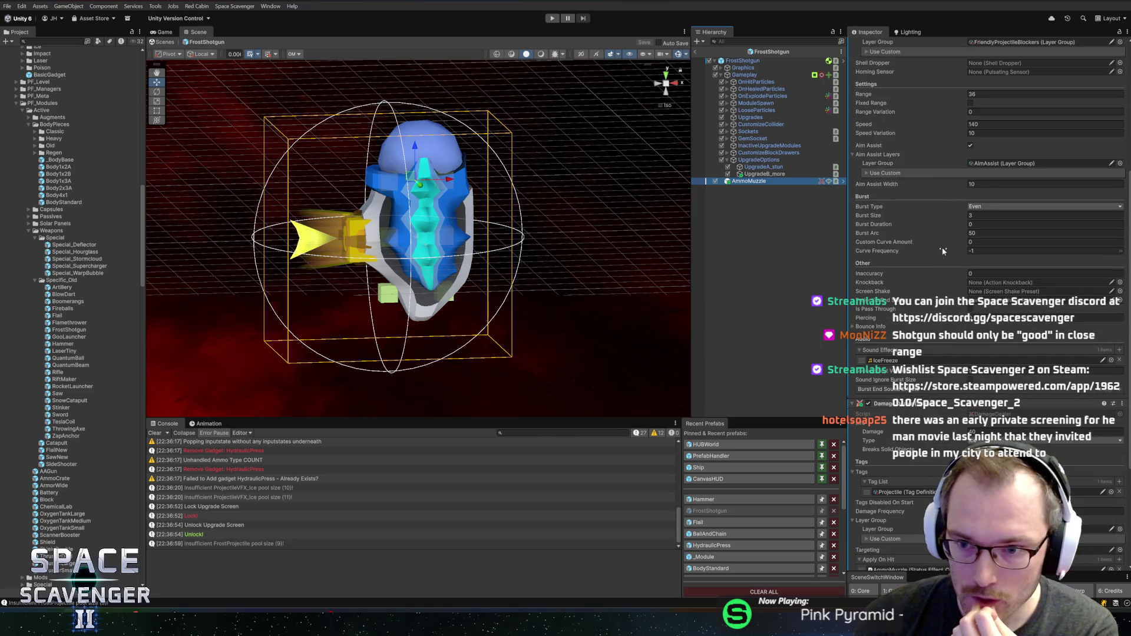
pyautogui.click(978, 242)
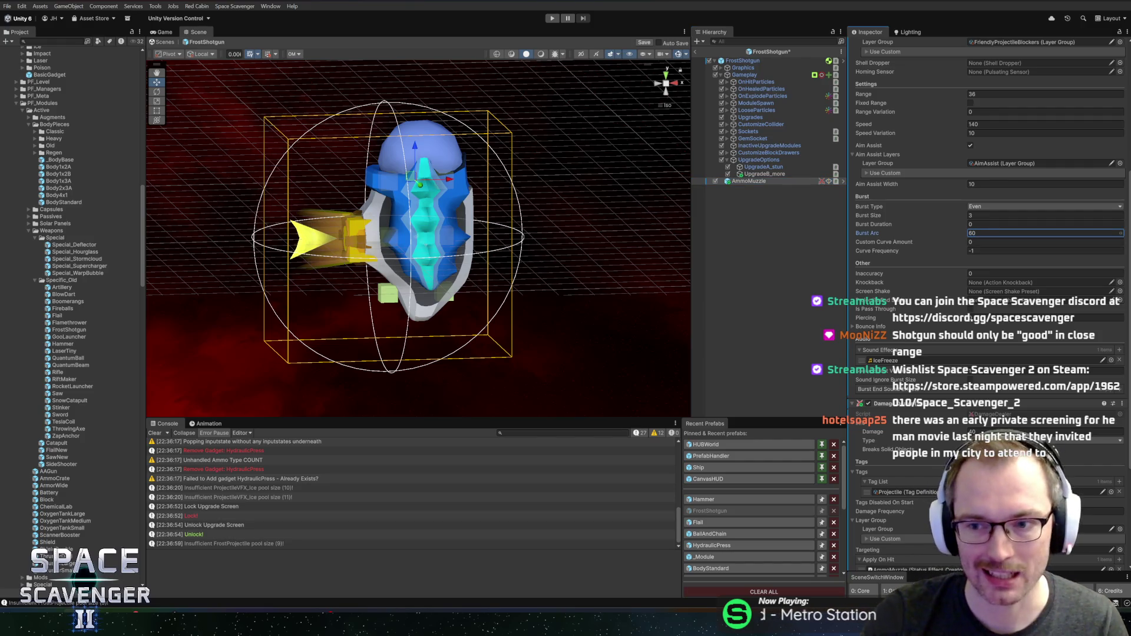
pyautogui.click(697, 53)
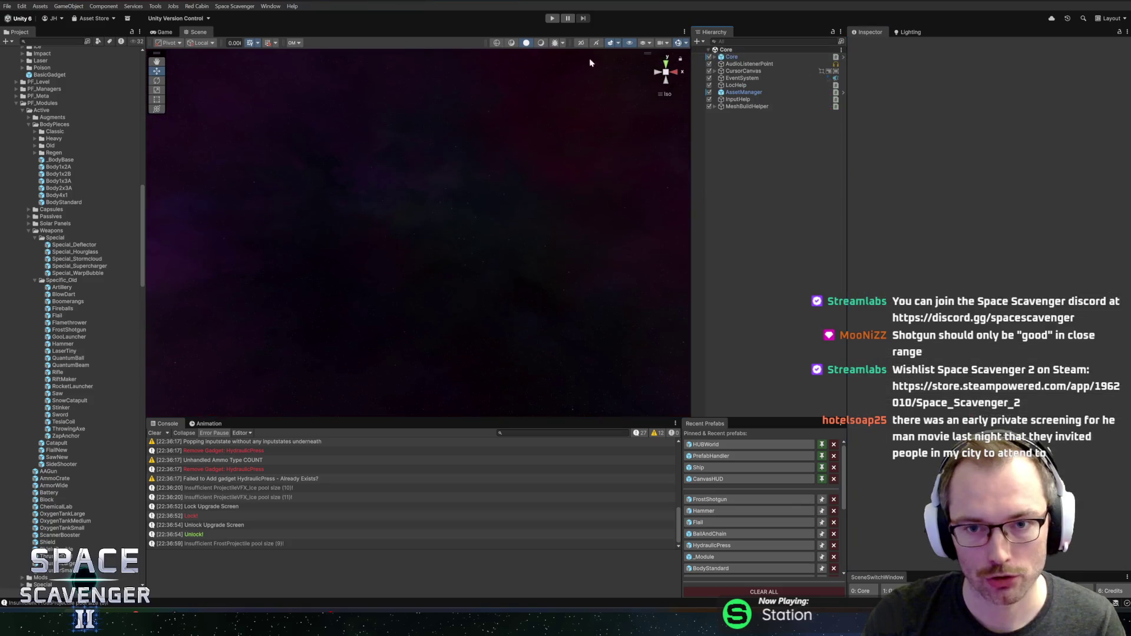
# Enter Play mode, run 'spawn TrainingDummy' in the debug console, and fly toward the dummy
pyautogui.click(552, 19)
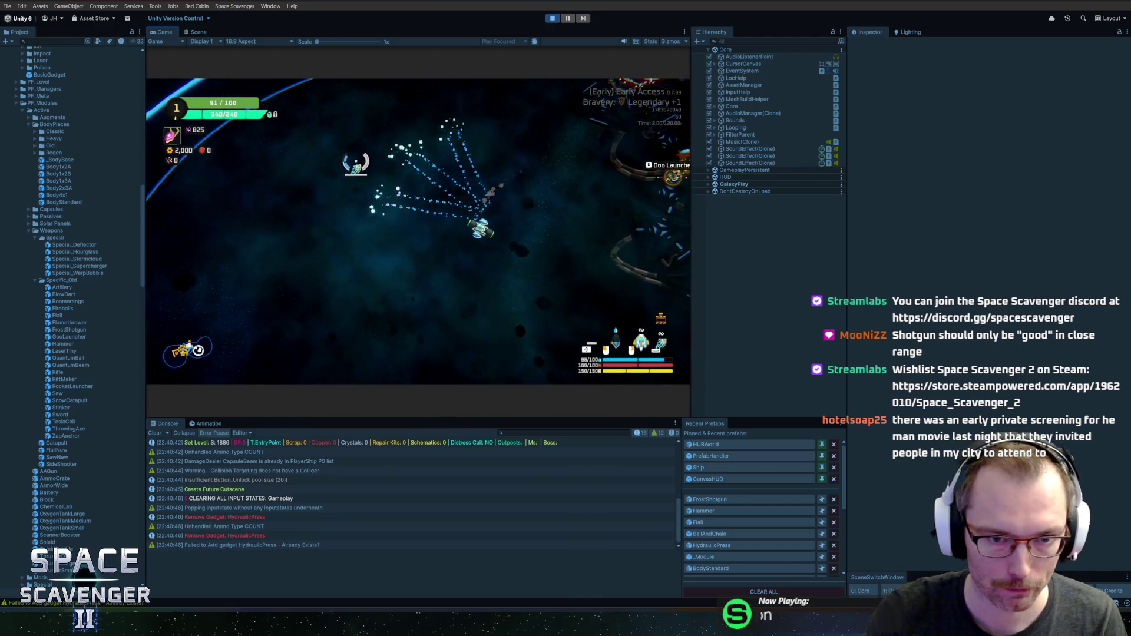
pyautogui.press('`')
pyautogui.write('spawn body')
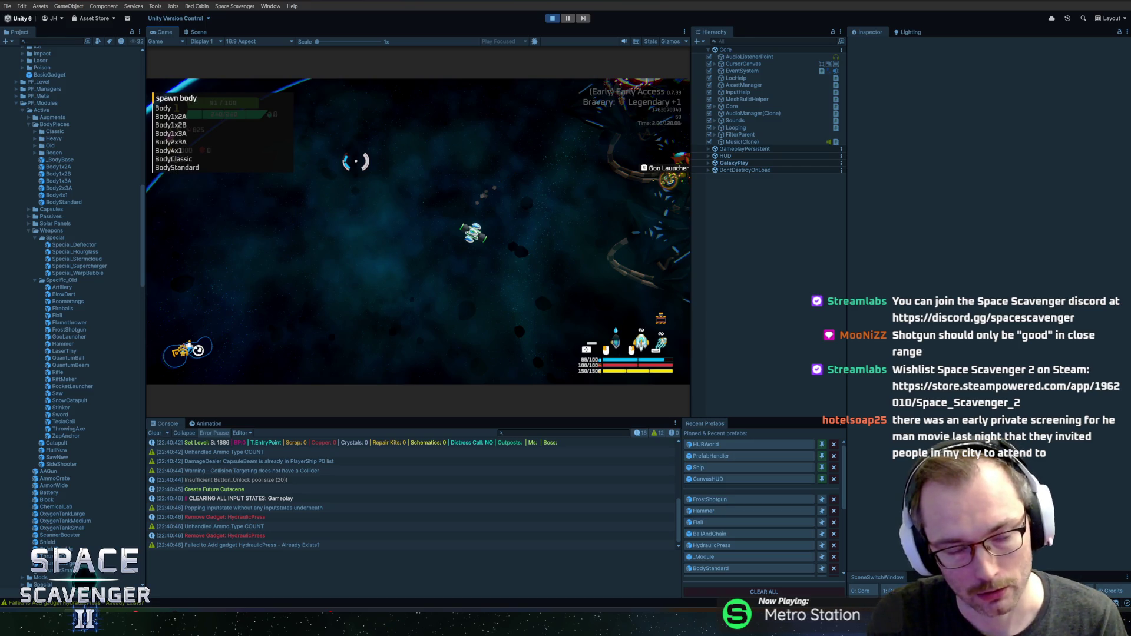
pyautogui.press('BackSpace')
pyautogui.press('BackSpace')
pyautogui.press('BackSpace')
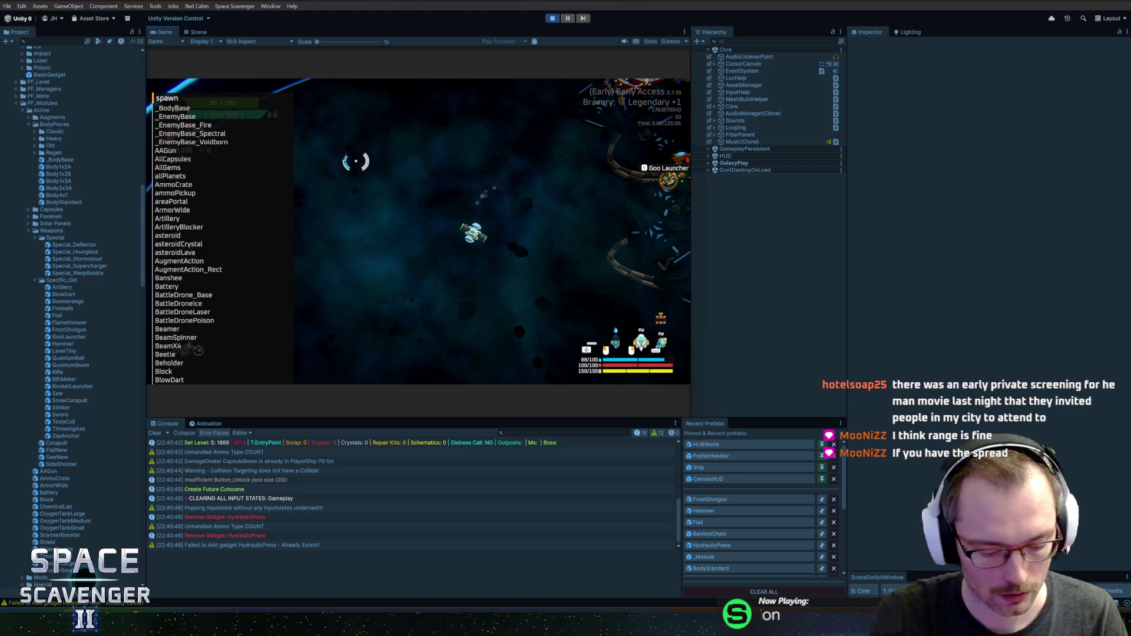
pyautogui.write('train')
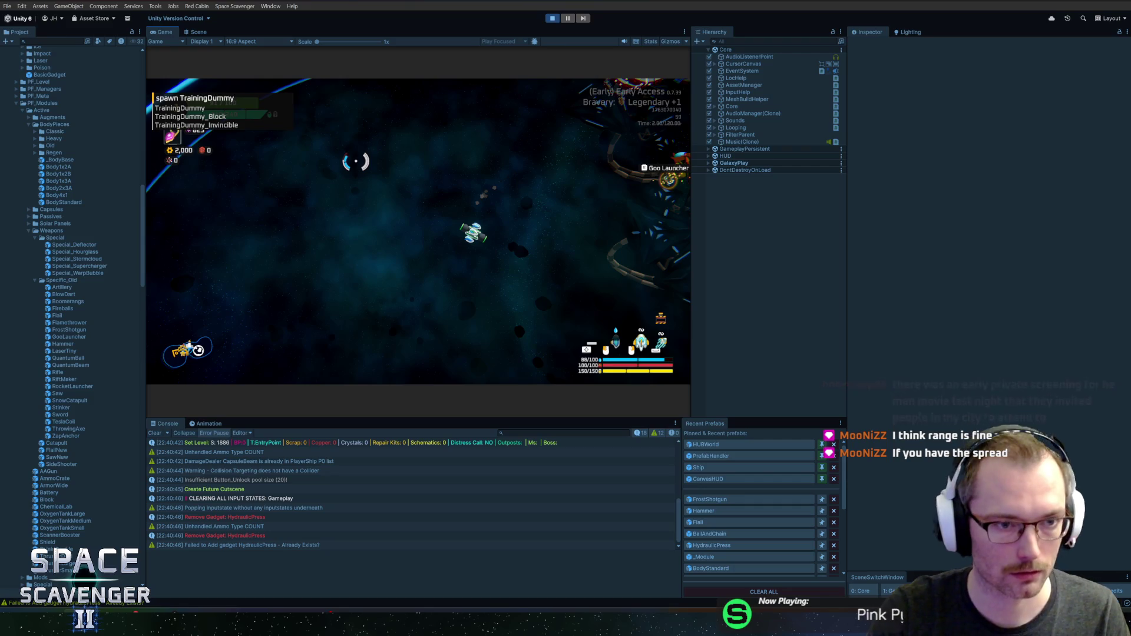
pyautogui.press('Return')
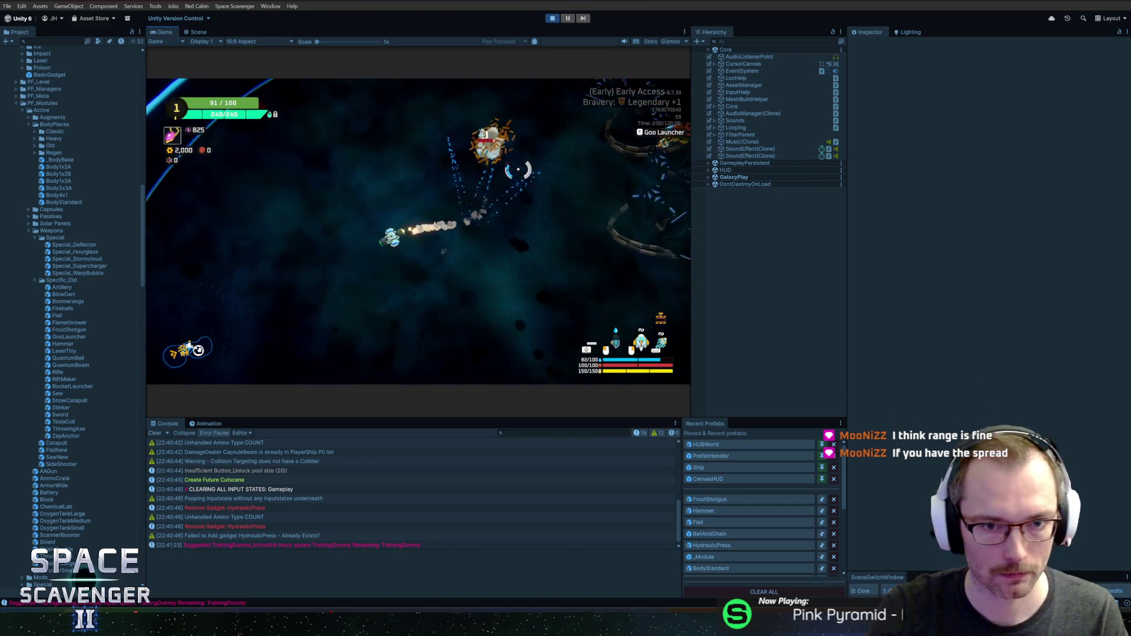
pyautogui.press('w')
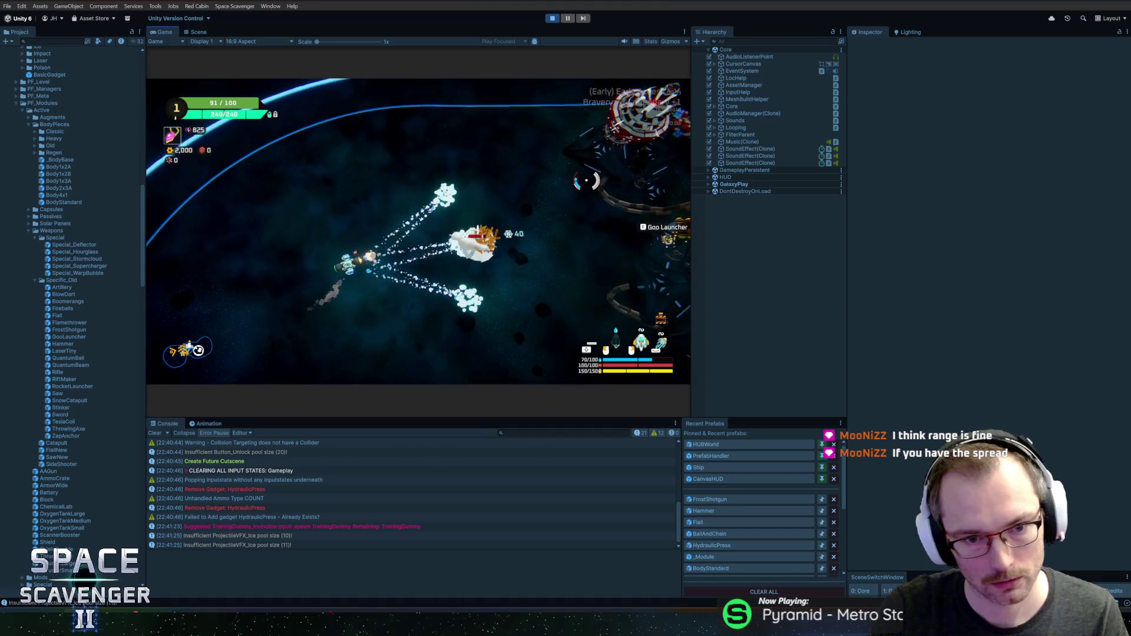
# Fire Frost Shotgun spread bursts at the dummy while circling it in a maximized game view
pyautogui.click(357, 125)
pyautogui.hotkey('shift', 'space')
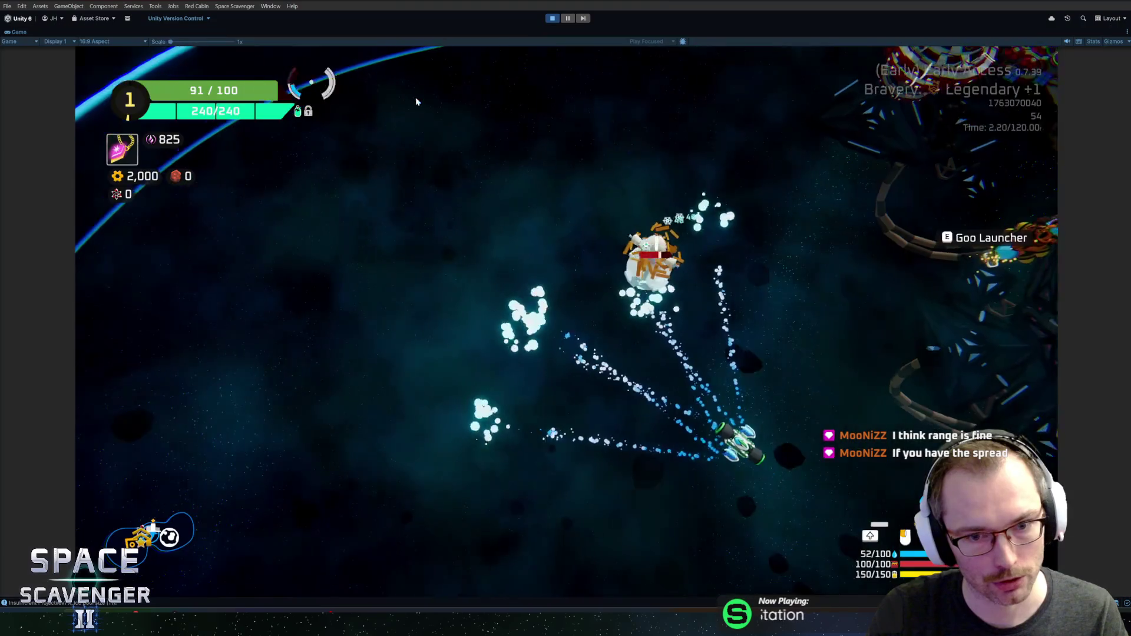
pyautogui.click(559, 118)
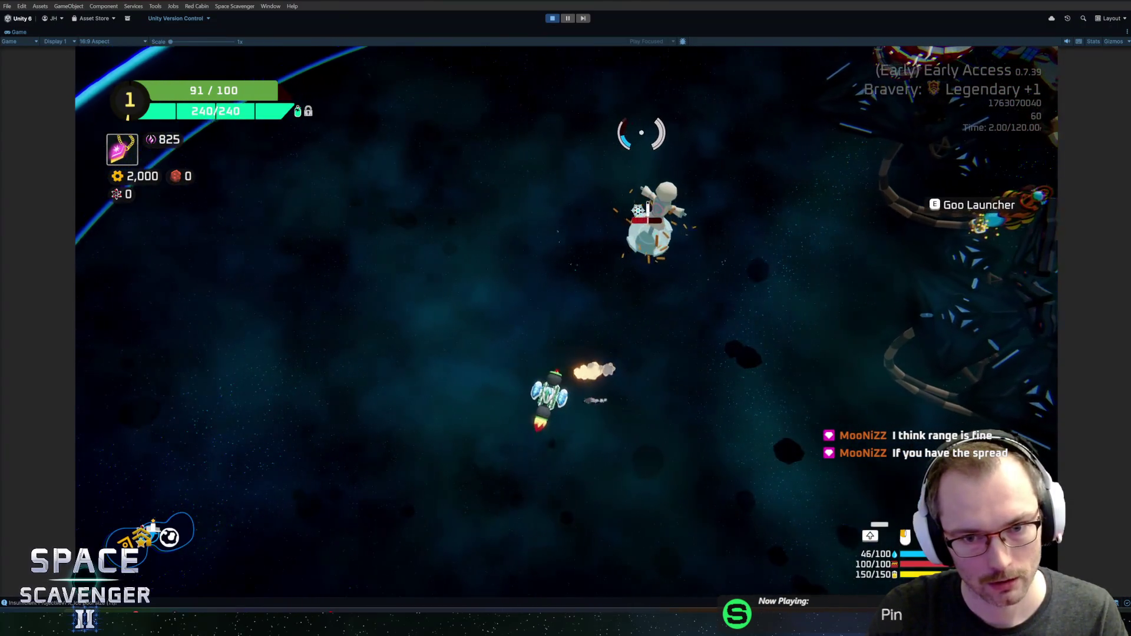
pyautogui.press('w')
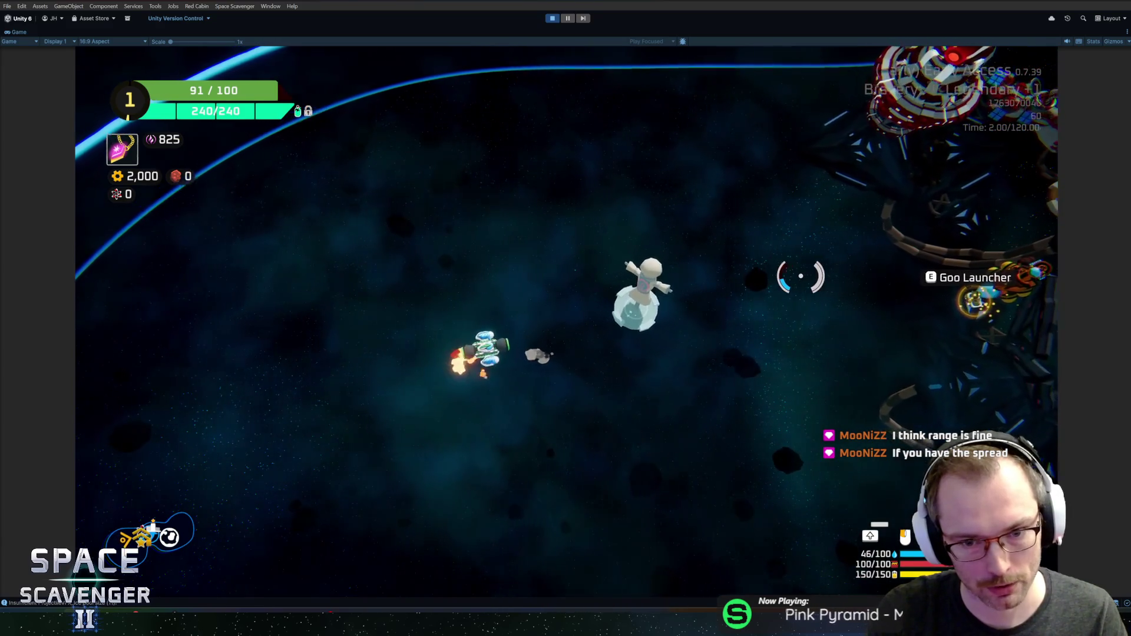
pyautogui.press('w')
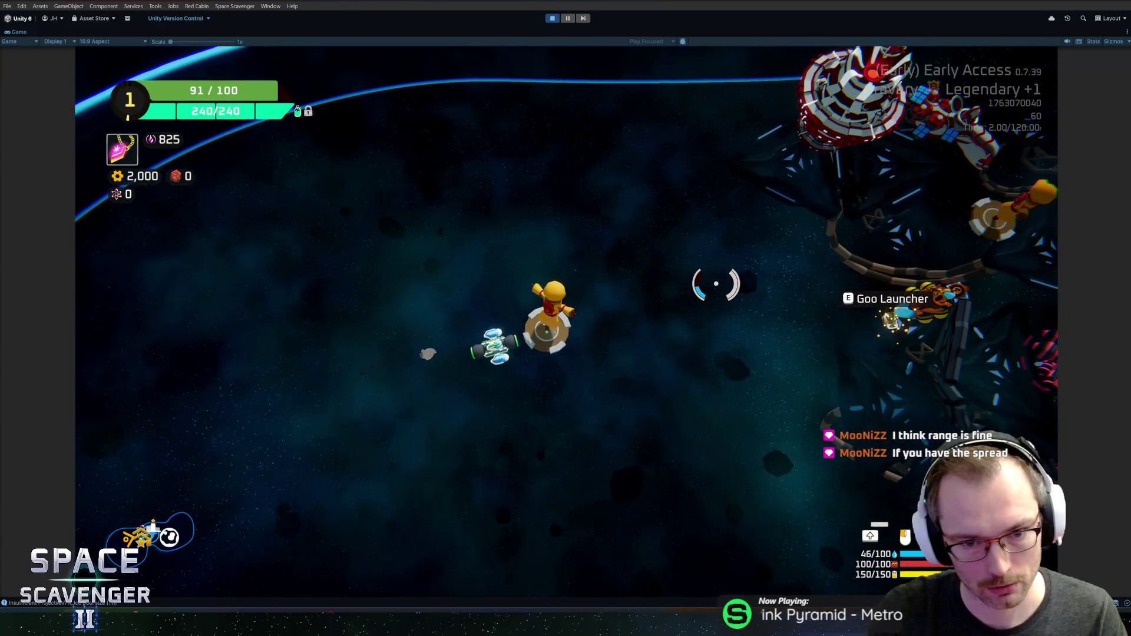
pyautogui.click(649, 245)
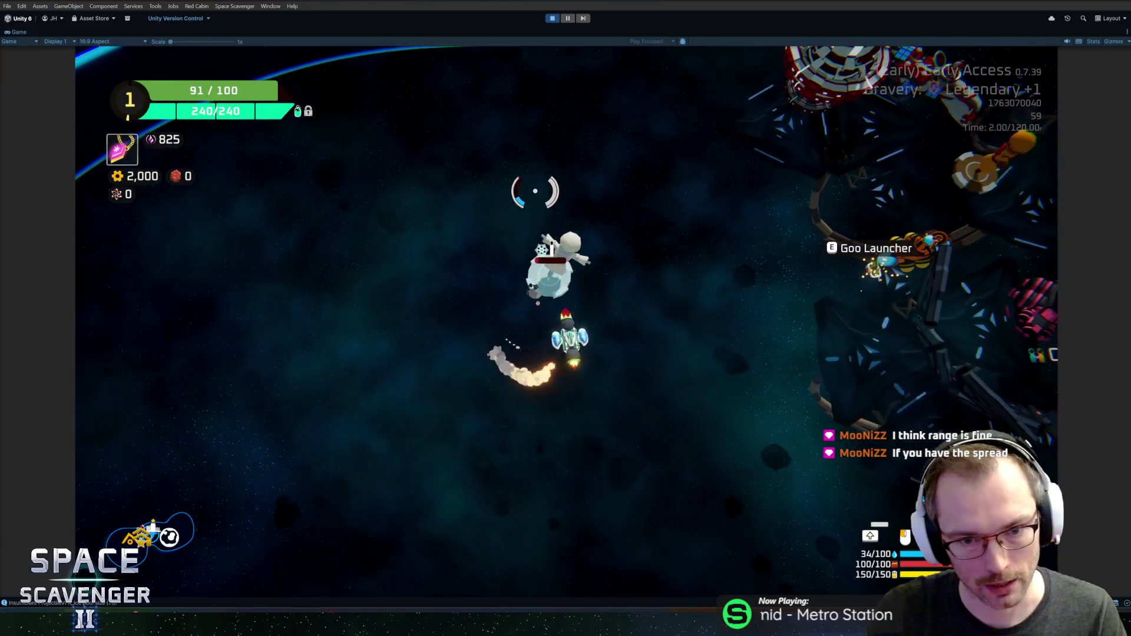
pyautogui.click(434, 202)
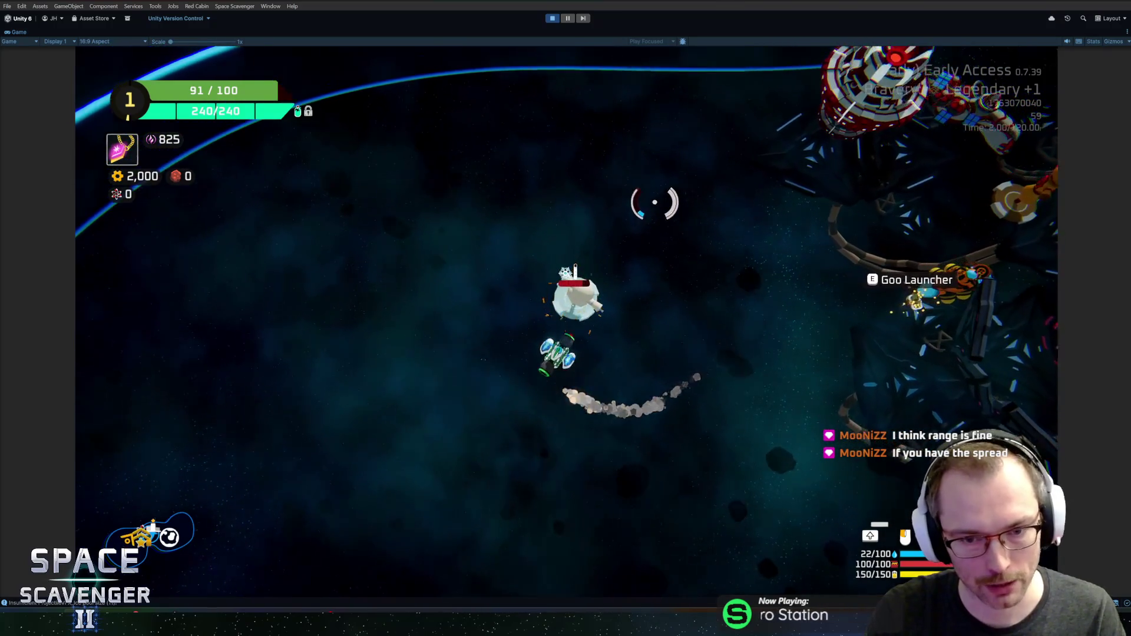
pyautogui.click(658, 223)
pyautogui.click(687, 290)
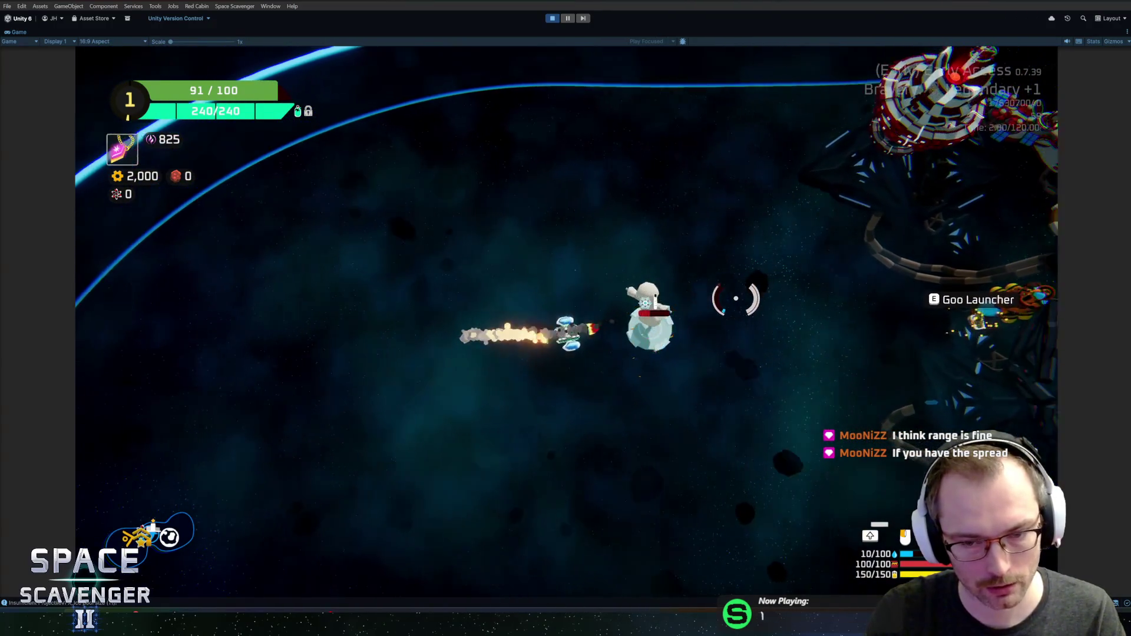
# Fly the ship toward the station, dismissing the debug console without spawning anything
pyautogui.press('d')
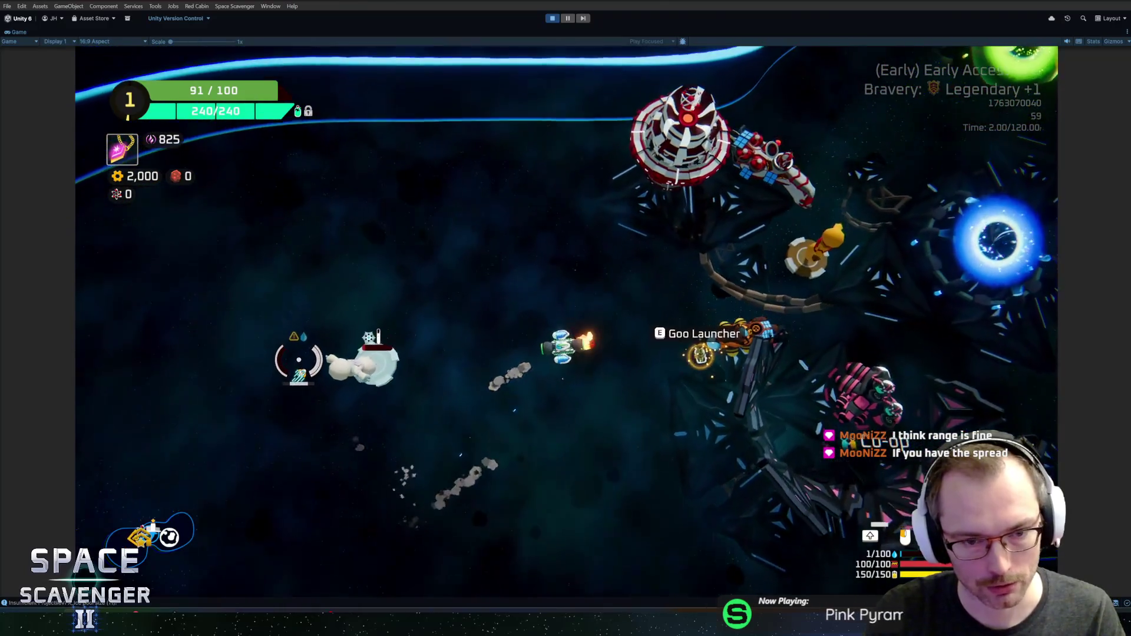
pyautogui.press('a')
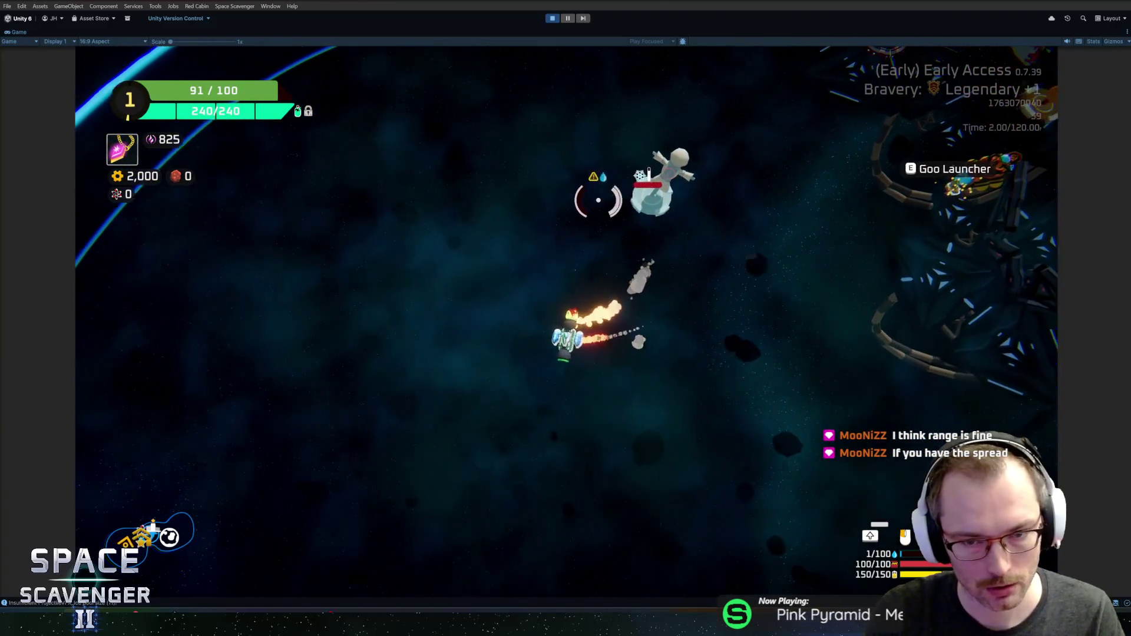
pyautogui.press('s')
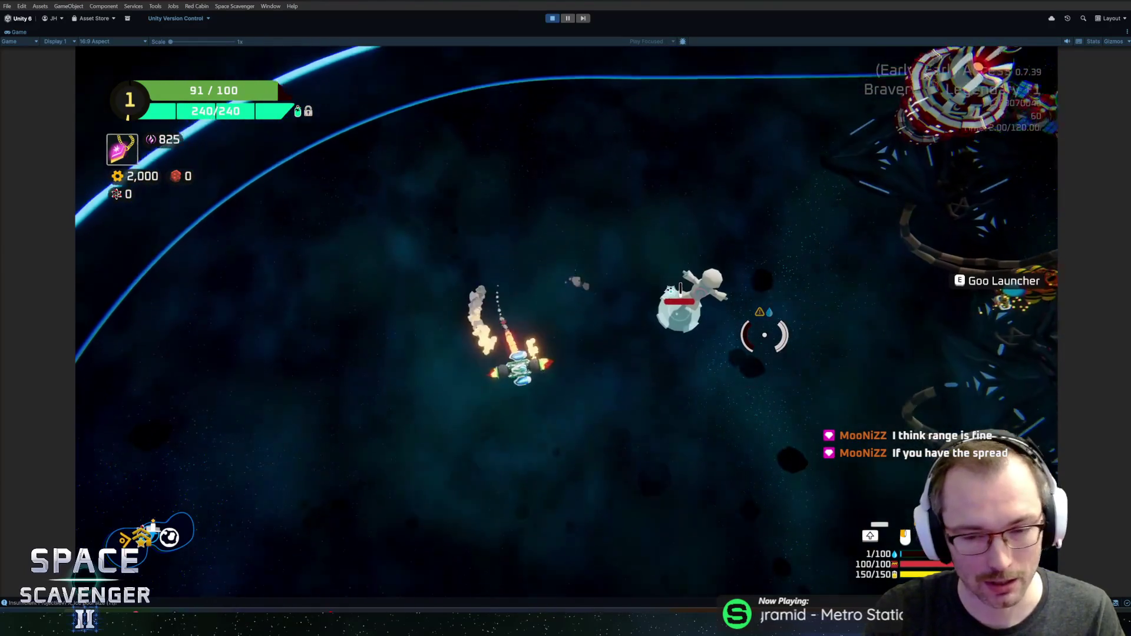
pyautogui.press('d')
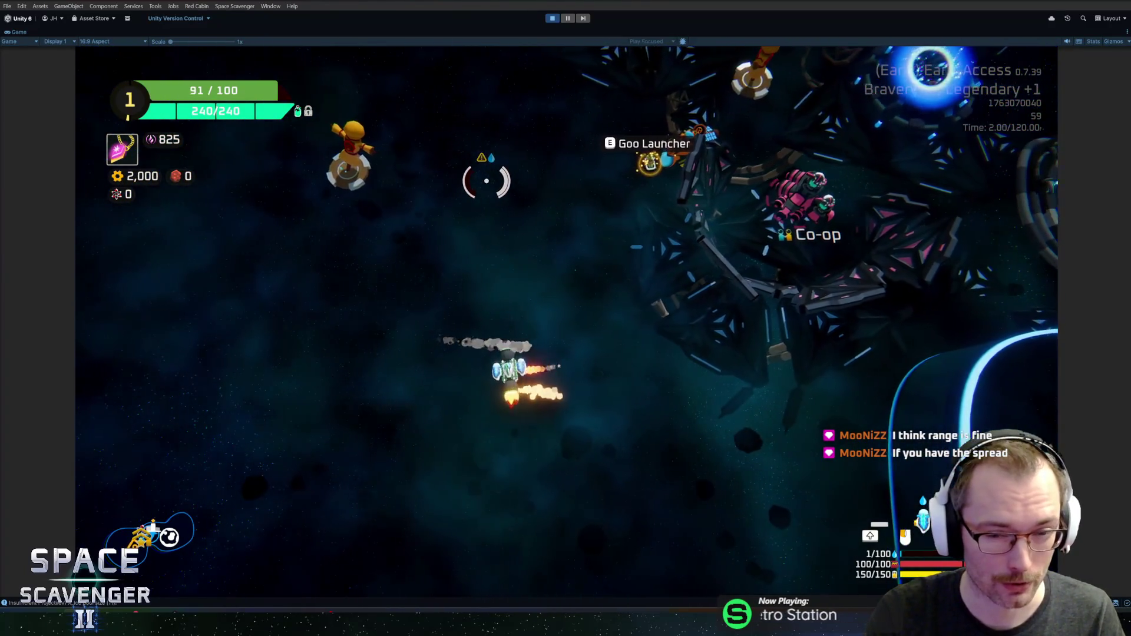
pyautogui.press('a')
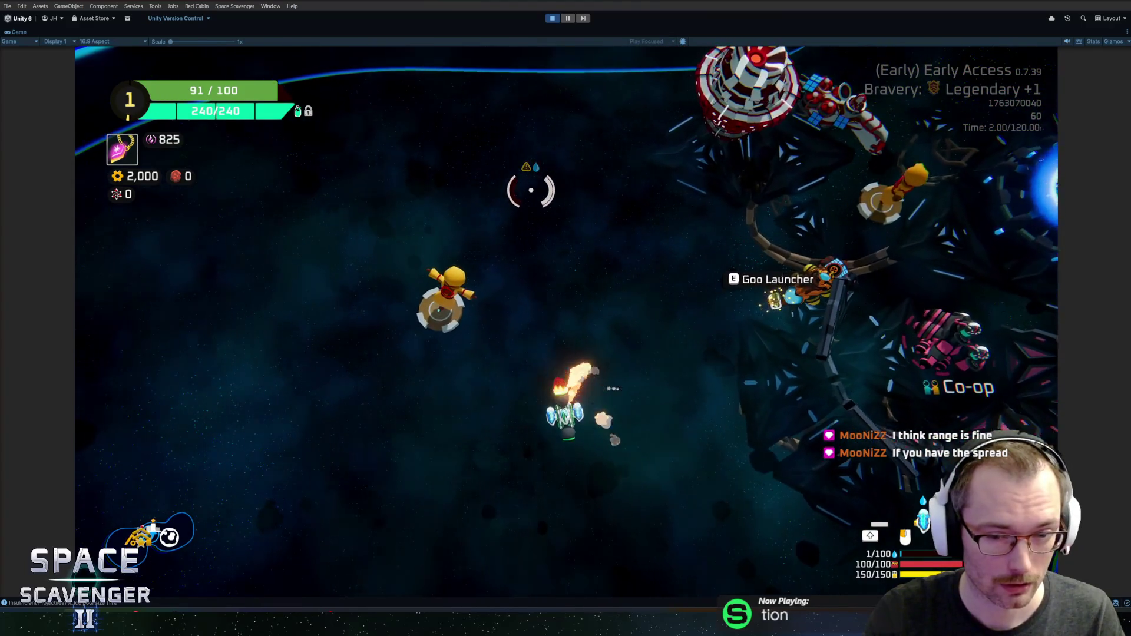
pyautogui.press('`')
pyautogui.write('spawn')
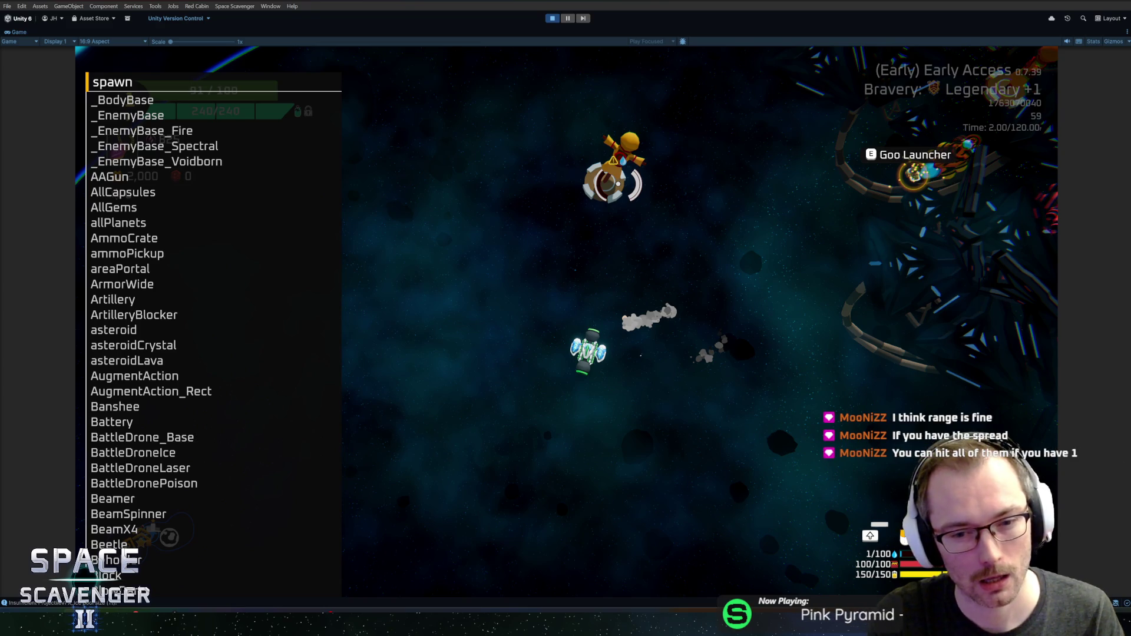
pyautogui.press('Escape')
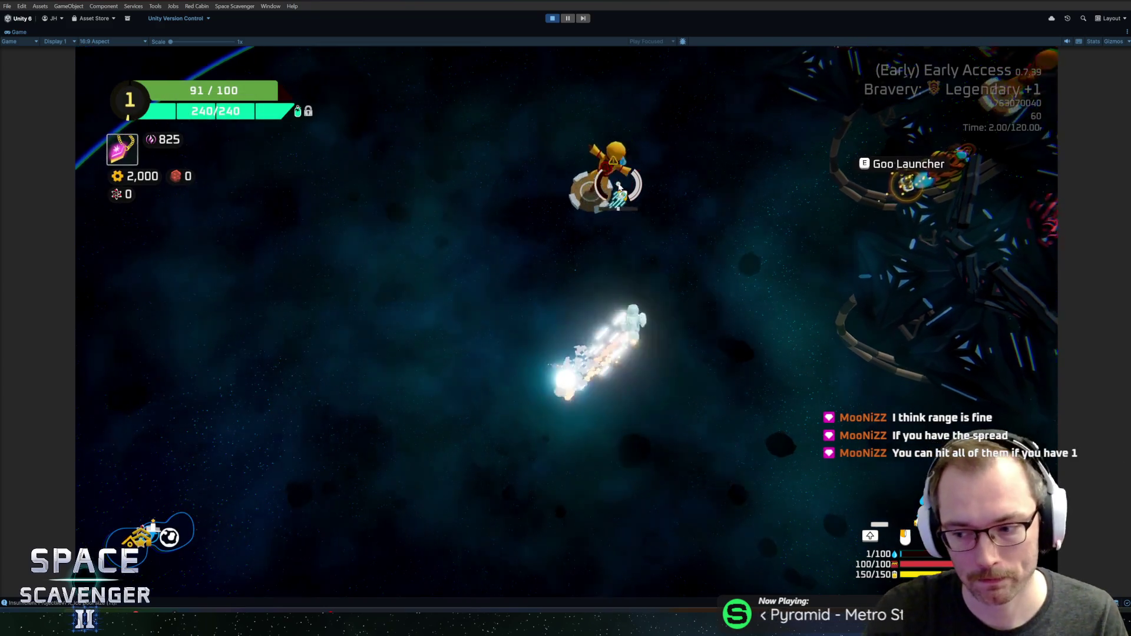
pyautogui.press('w')
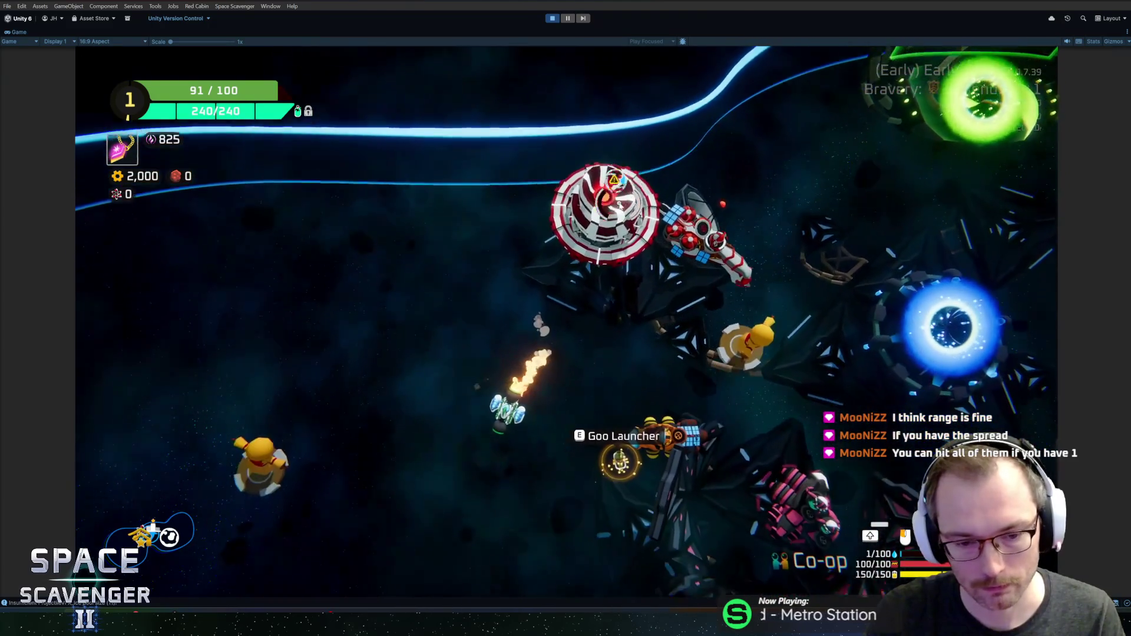
# Detach the right Frost Shotgun in the ship editor and drop it into space
pyautogui.press('Tab')
pyautogui.click(661, 324)
pyautogui.press('Tab')
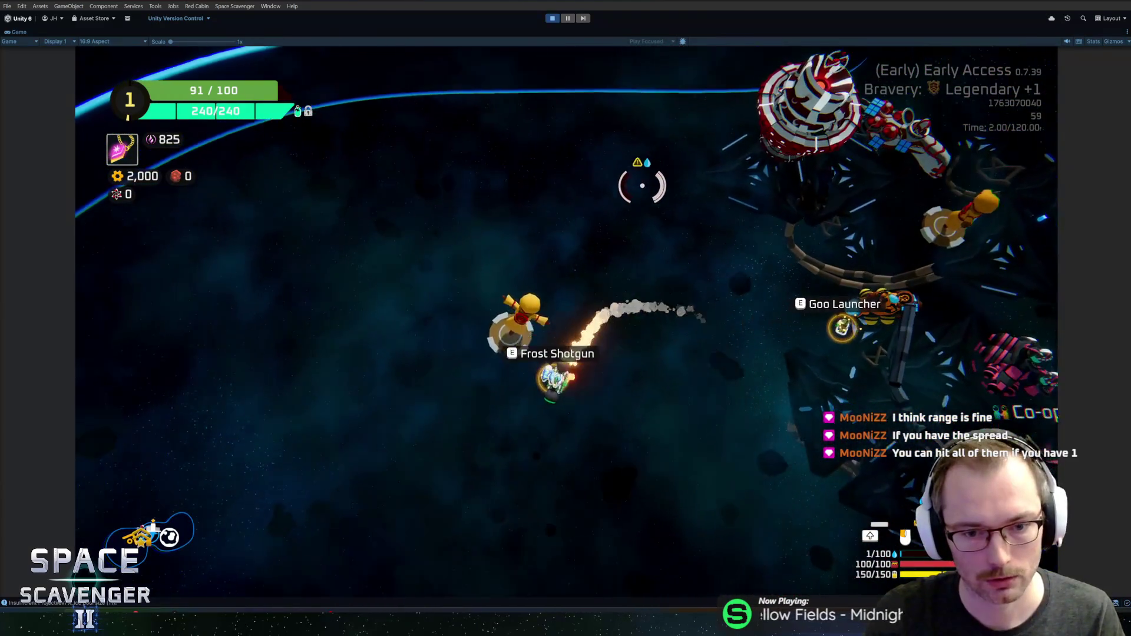
pyautogui.press('Tab')
pyautogui.press('Tab')
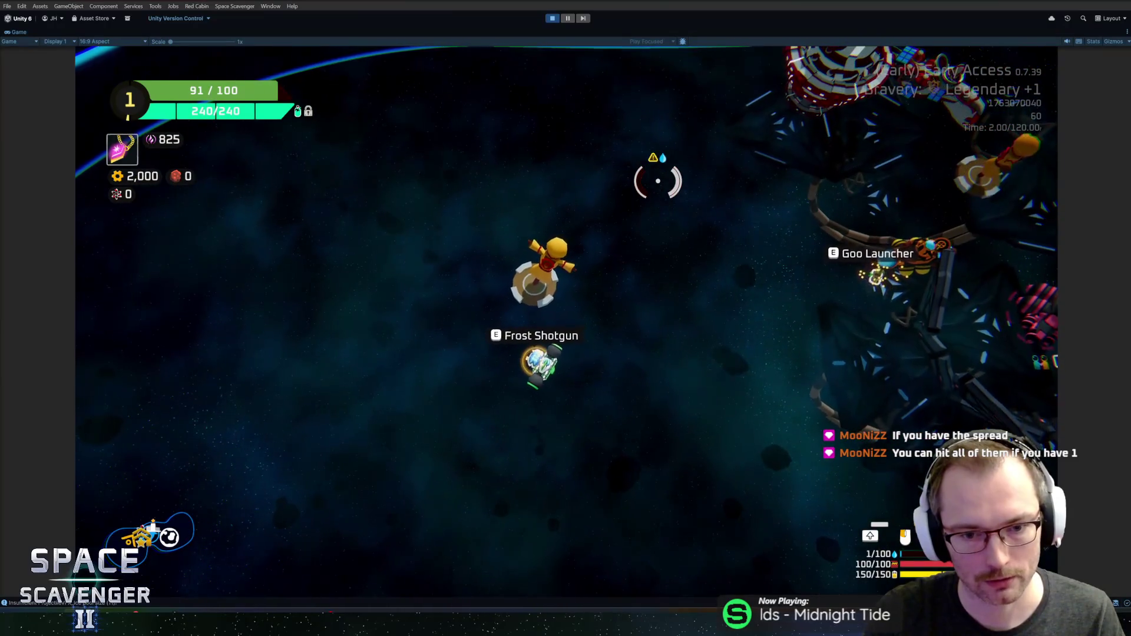
# Fly toward the station while firing frost shots at the white enemy up close
pyautogui.press('w')
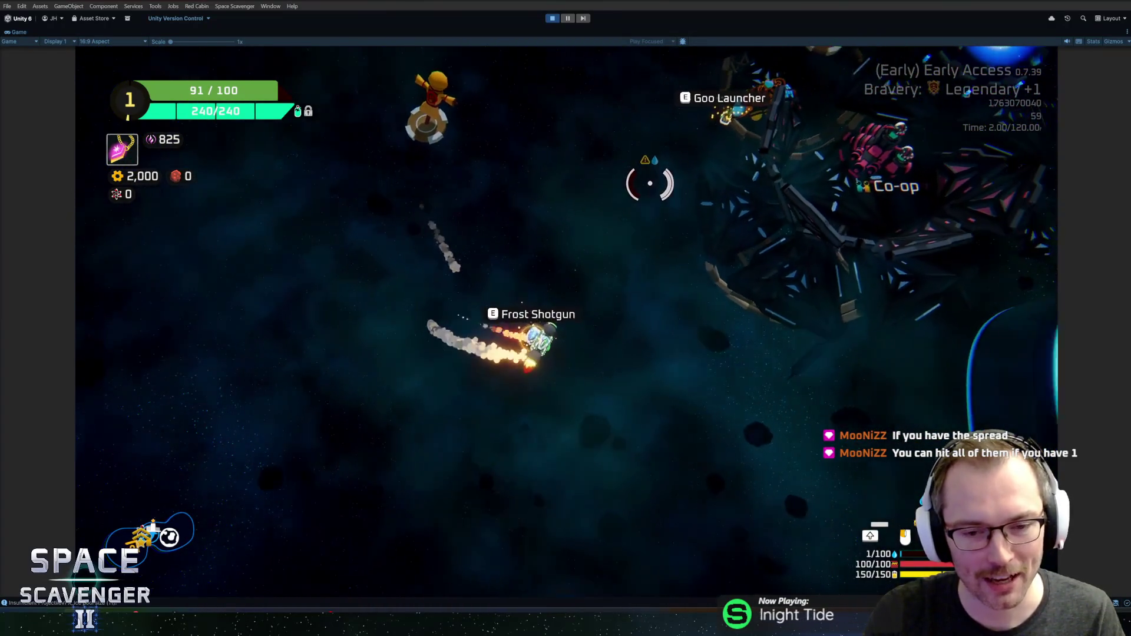
pyautogui.press('w')
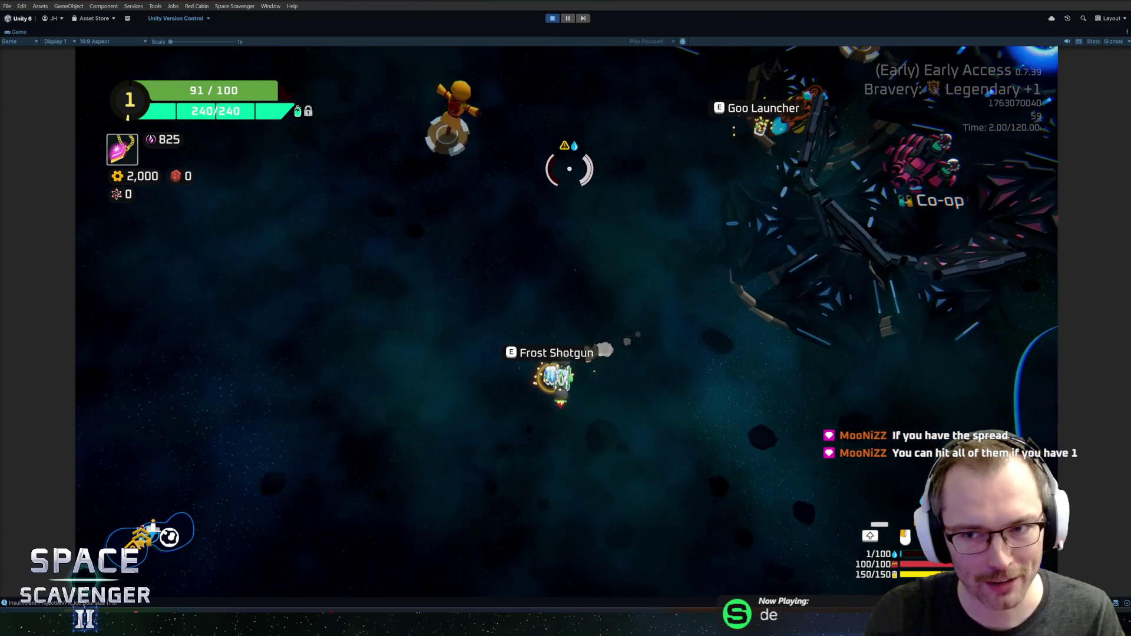
pyautogui.press('w')
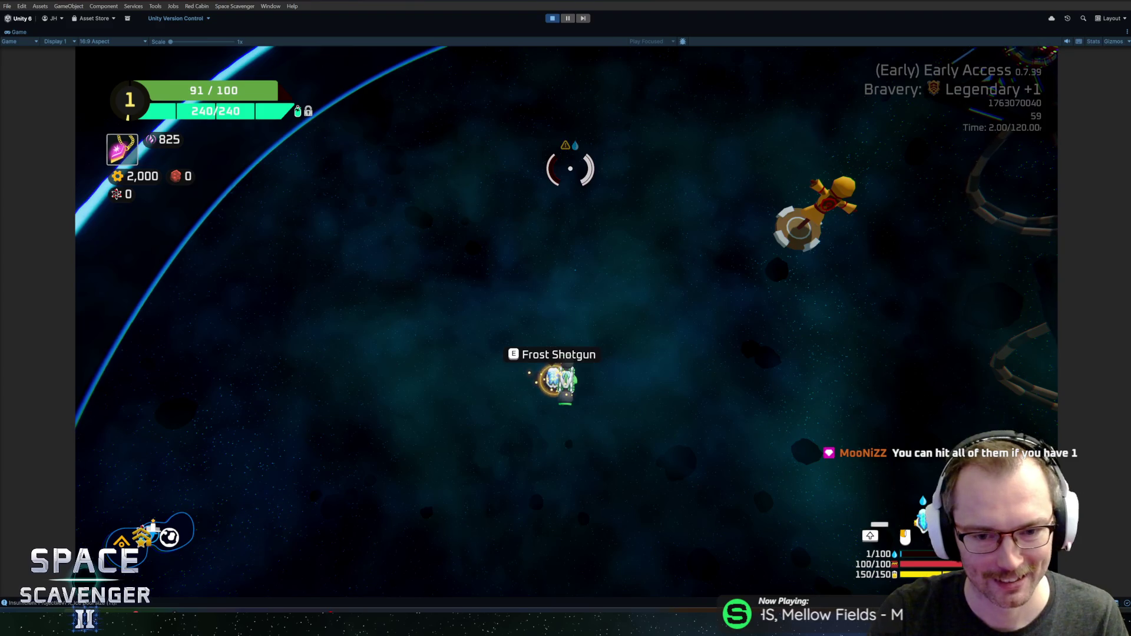
pyautogui.press('w')
pyautogui.press('w')
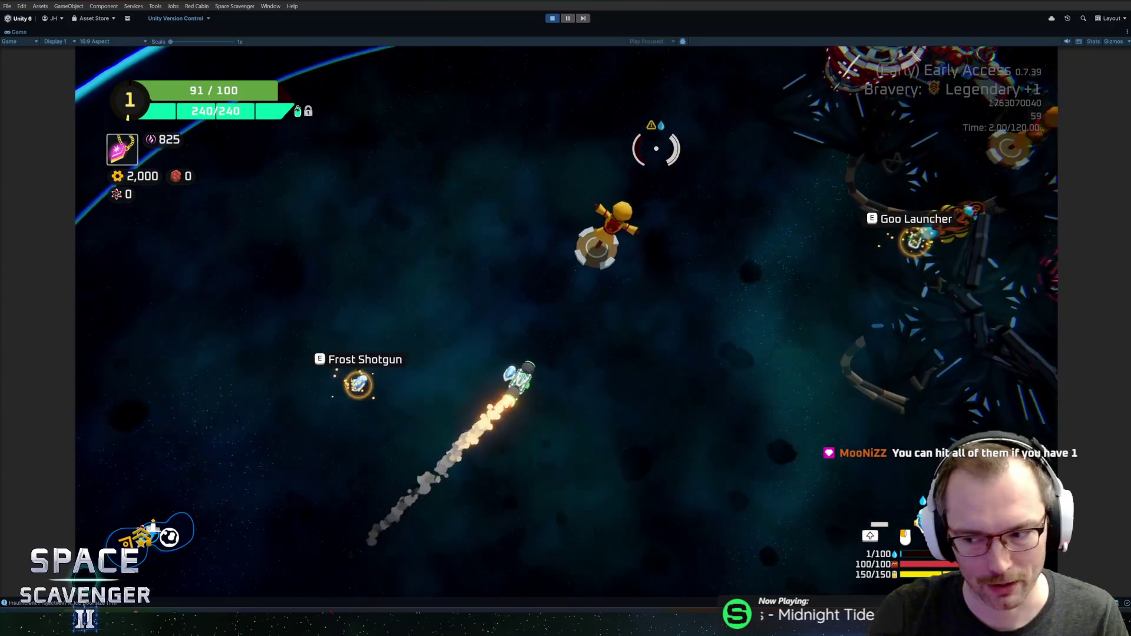
pyautogui.press('w')
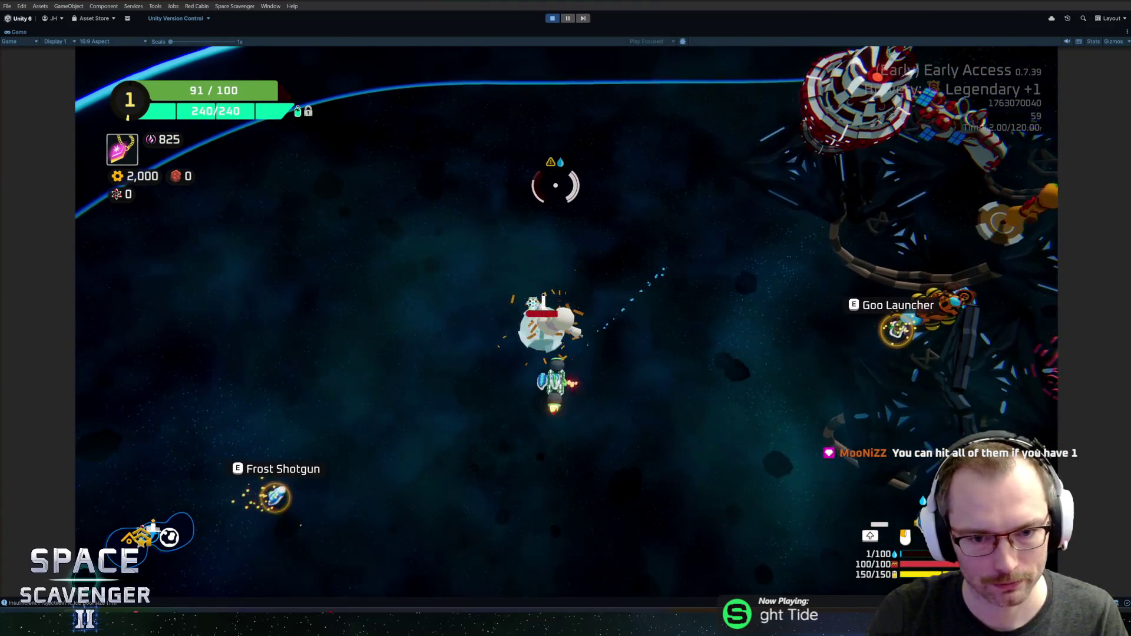
pyautogui.press('w')
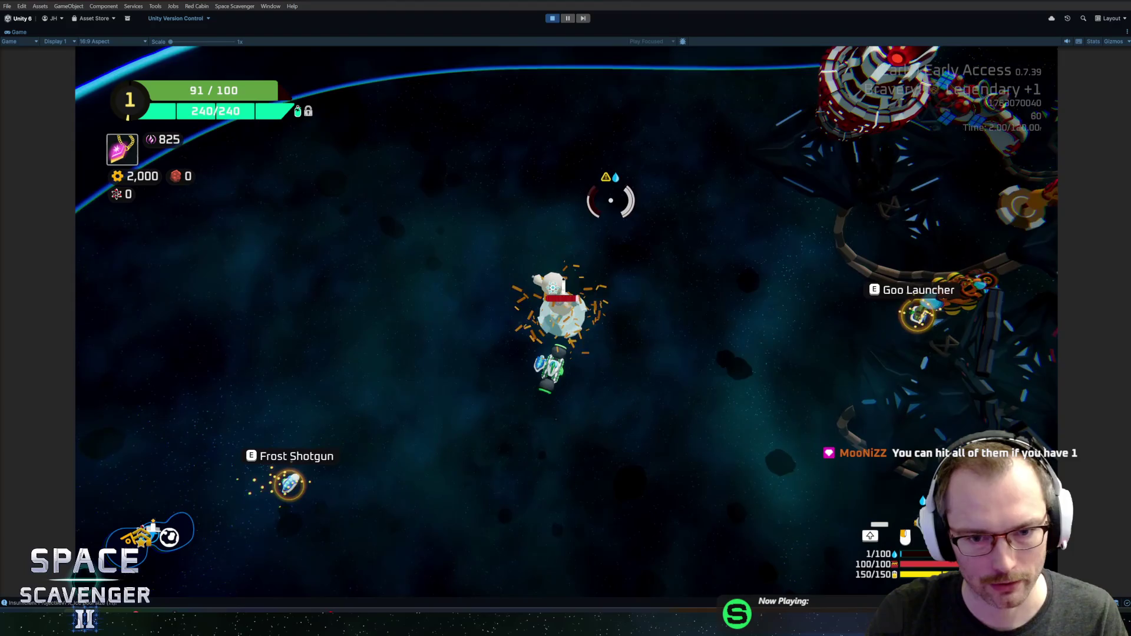
pyautogui.press('w')
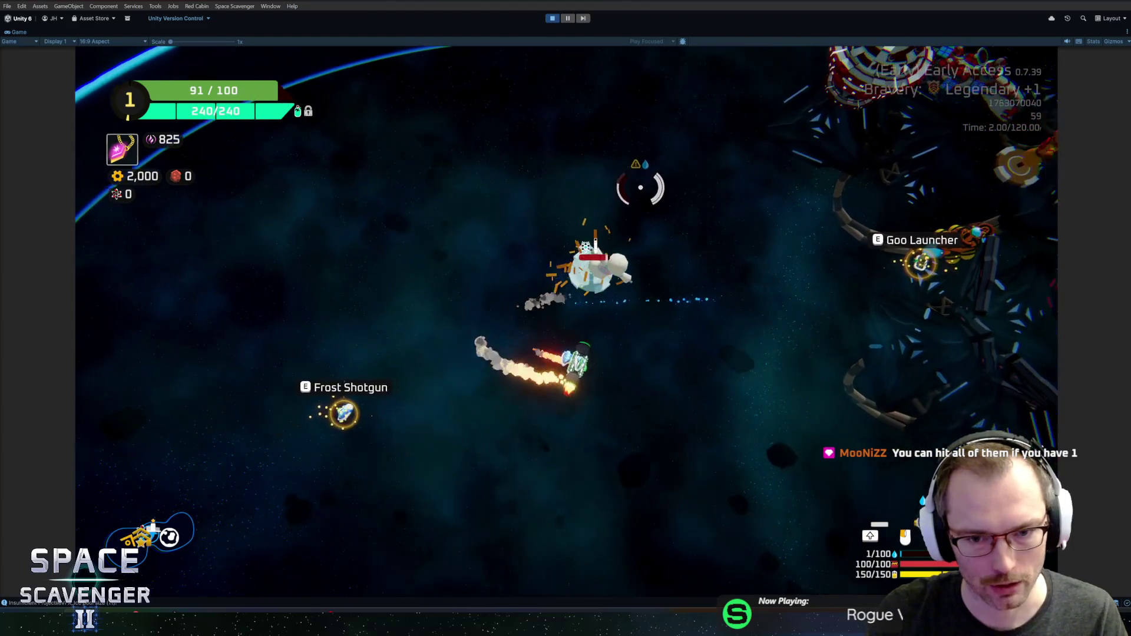
pyautogui.press('w')
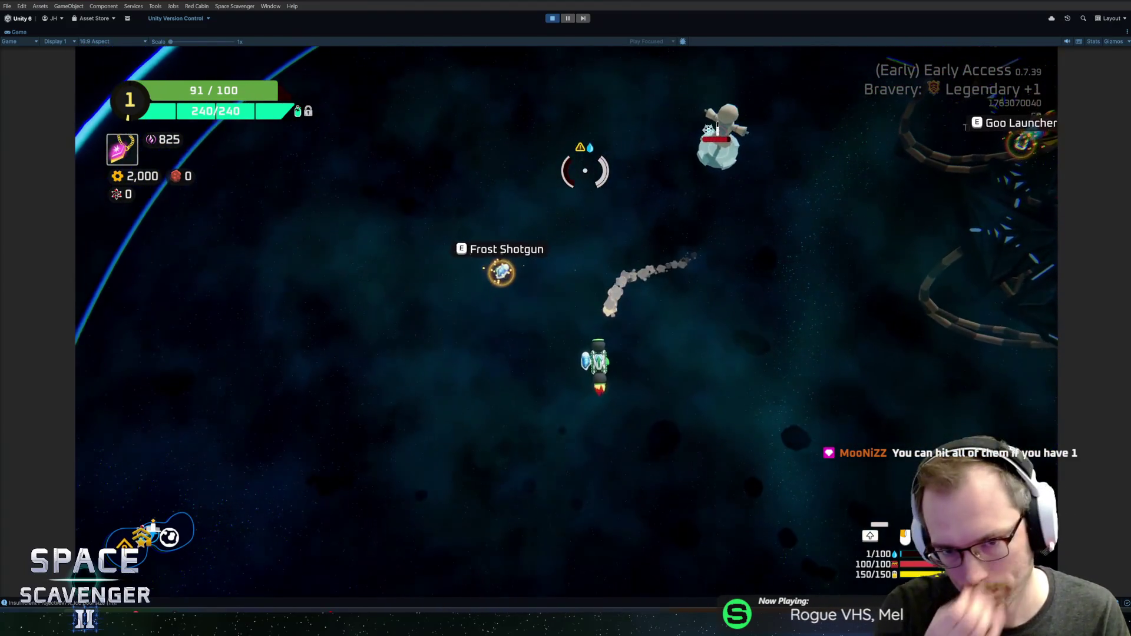
pyautogui.press('w')
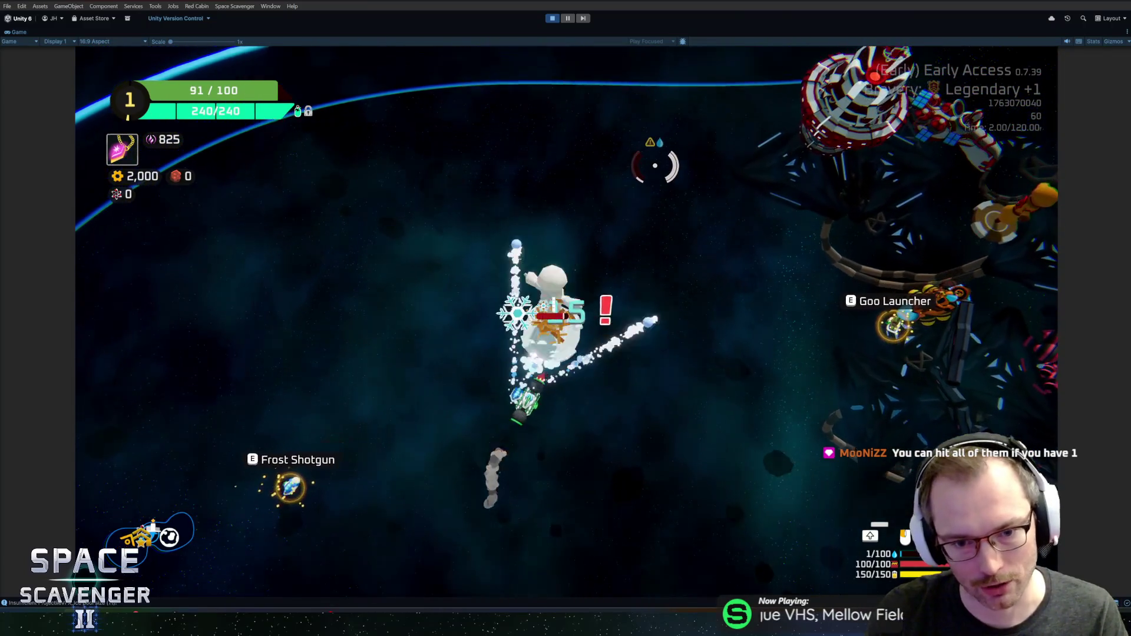
pyautogui.press('w')
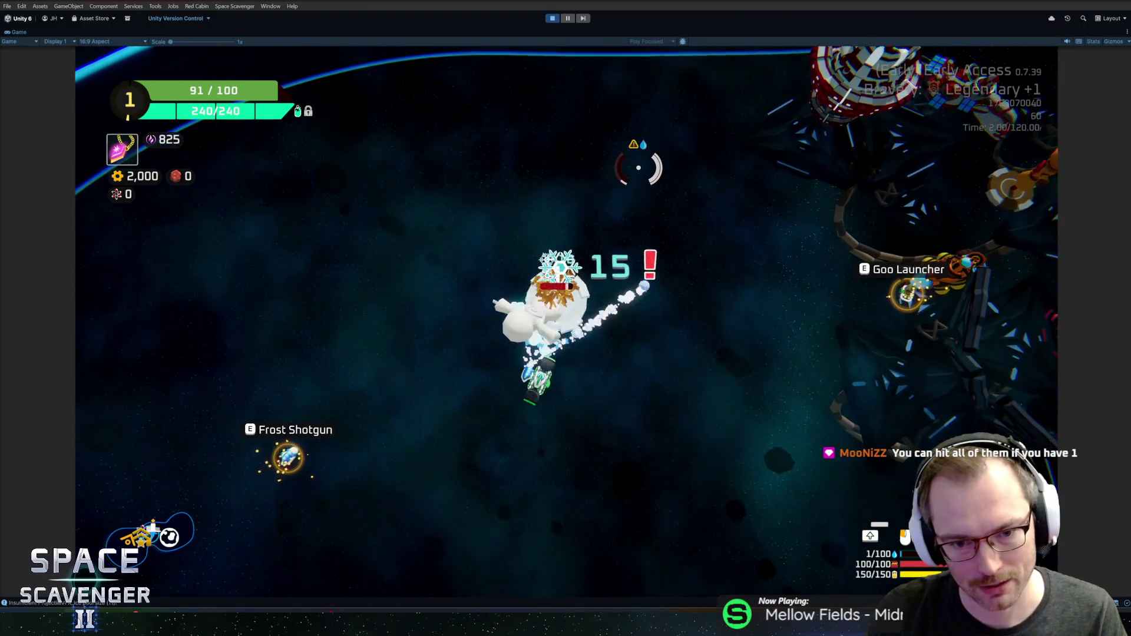
pyautogui.press('w')
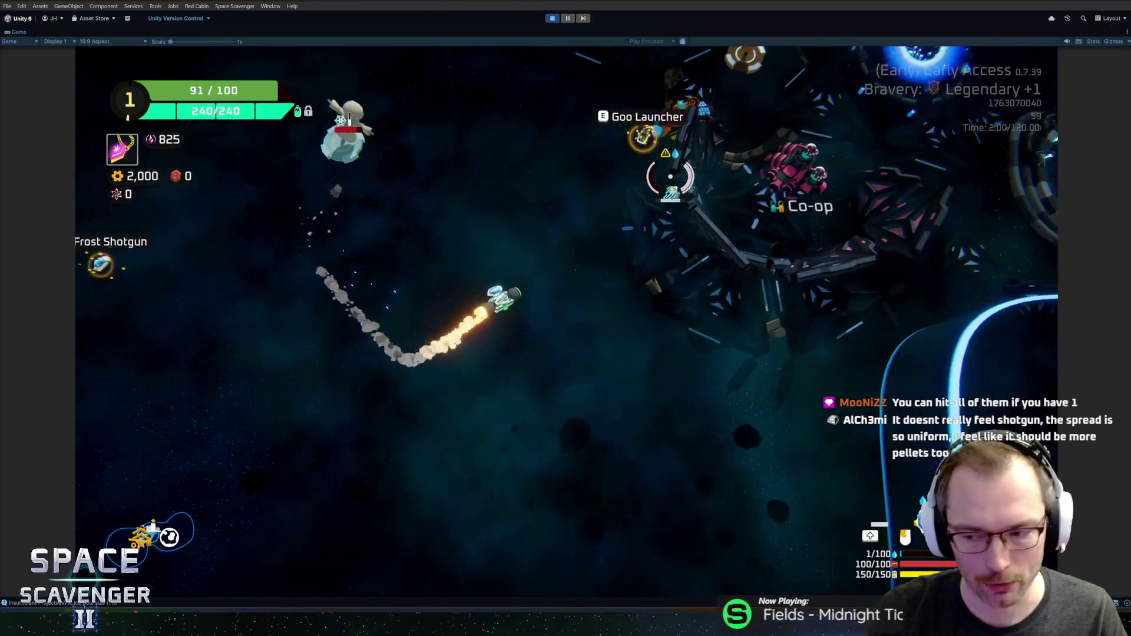
# Buy the Frost Shotgun's Muzzle Fan upgrade at the Refiner for 400 gold and test-fire it in flight
pyautogui.press('e')
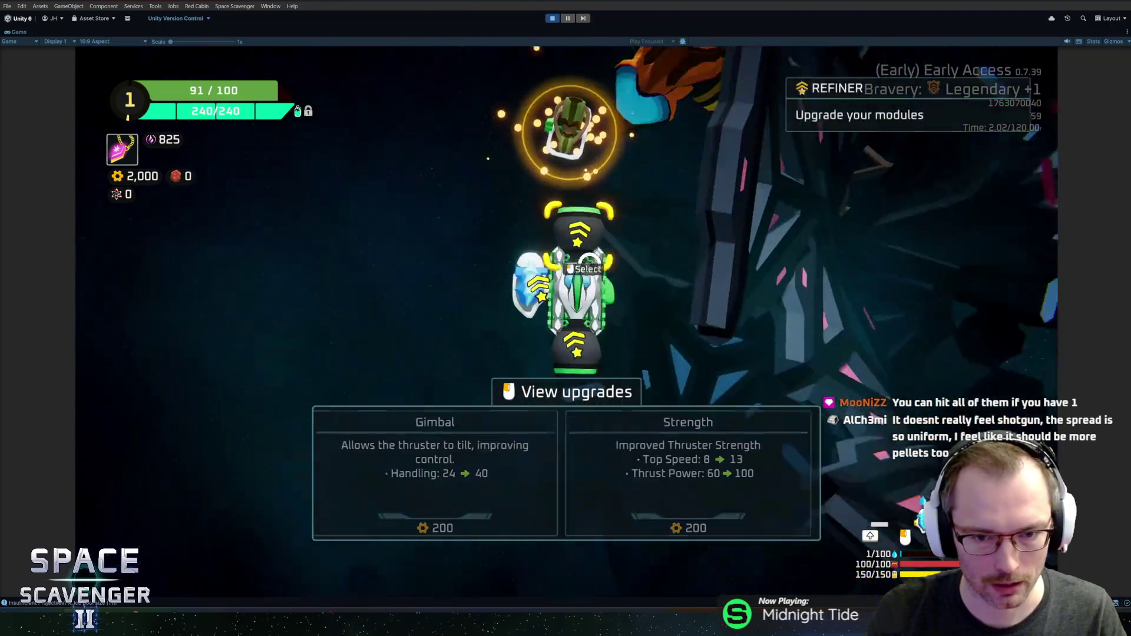
pyautogui.click(560, 250)
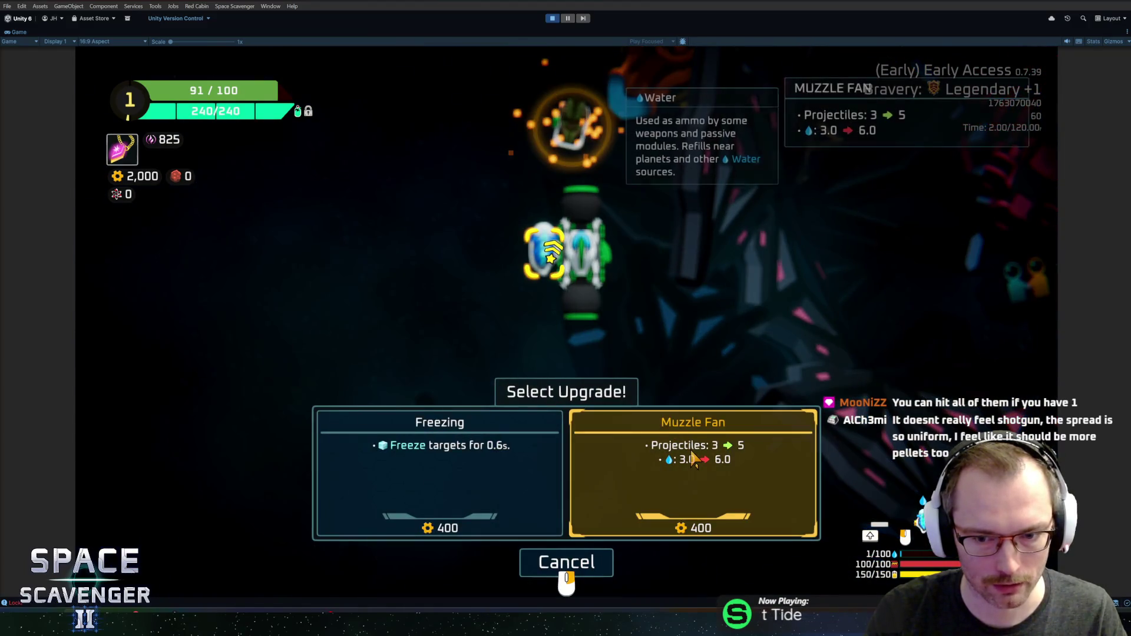
pyautogui.click(693, 472)
pyautogui.press('Escape')
pyautogui.press('w')
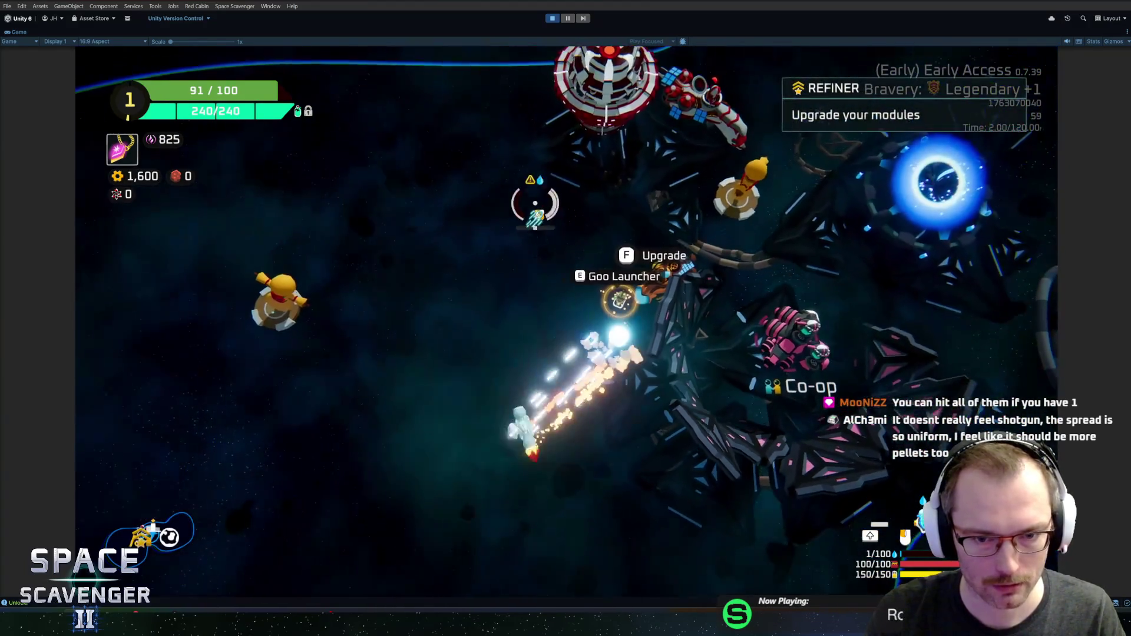
pyautogui.press('w')
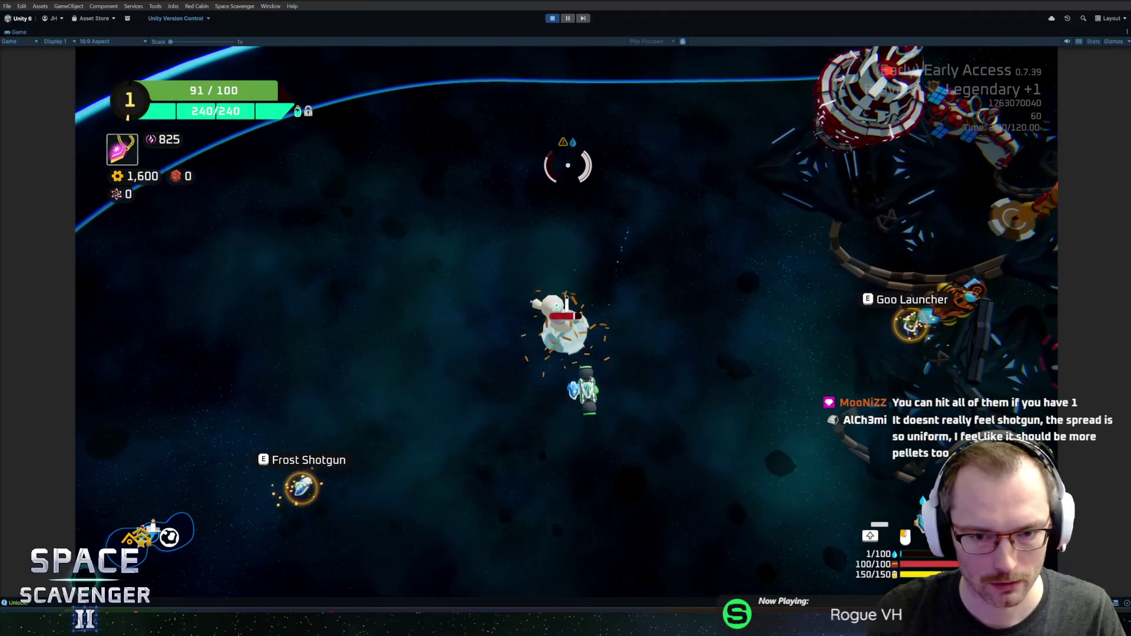
# Enter the ship infiniteAmmo cheat in the debug console and restore the full editor layout
pyautogui.press('`')
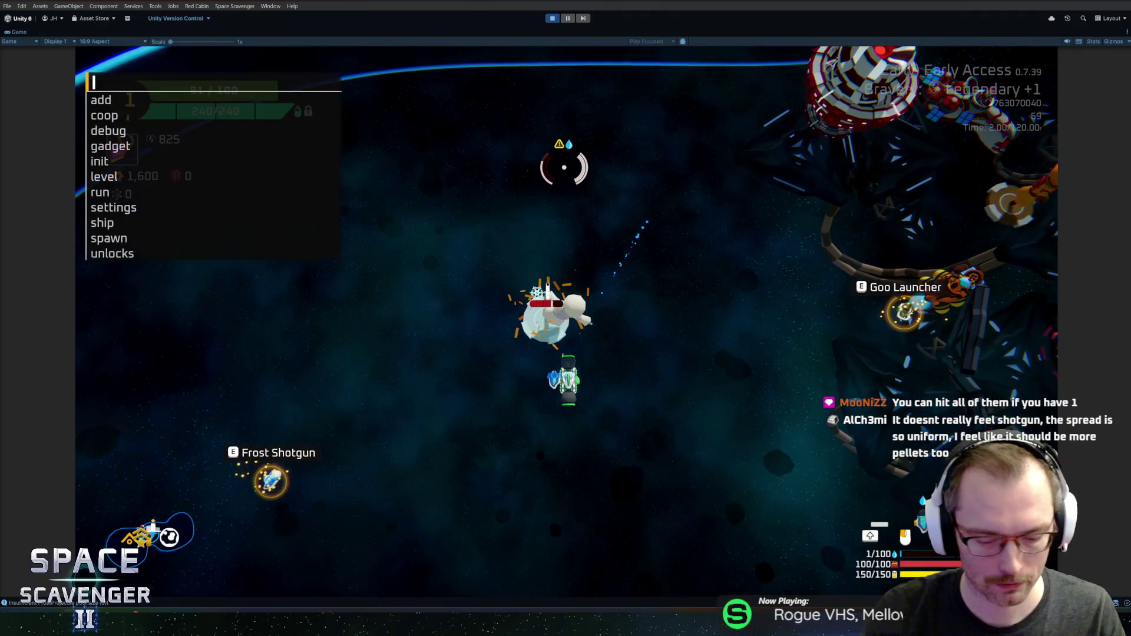
pyautogui.write('ship infin')
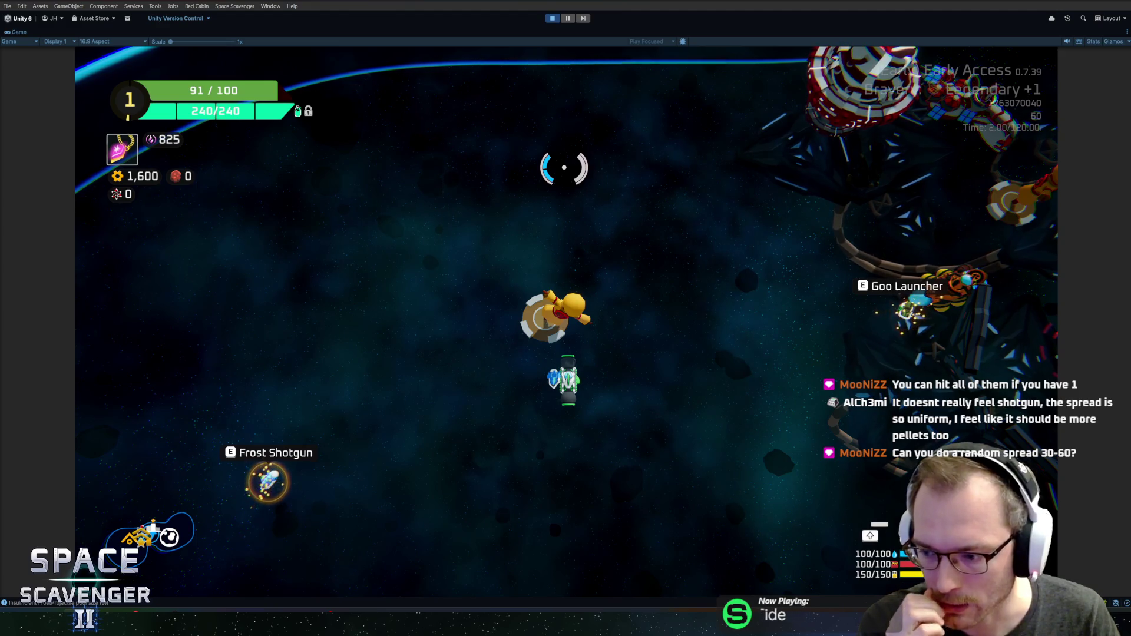
pyautogui.press('s')
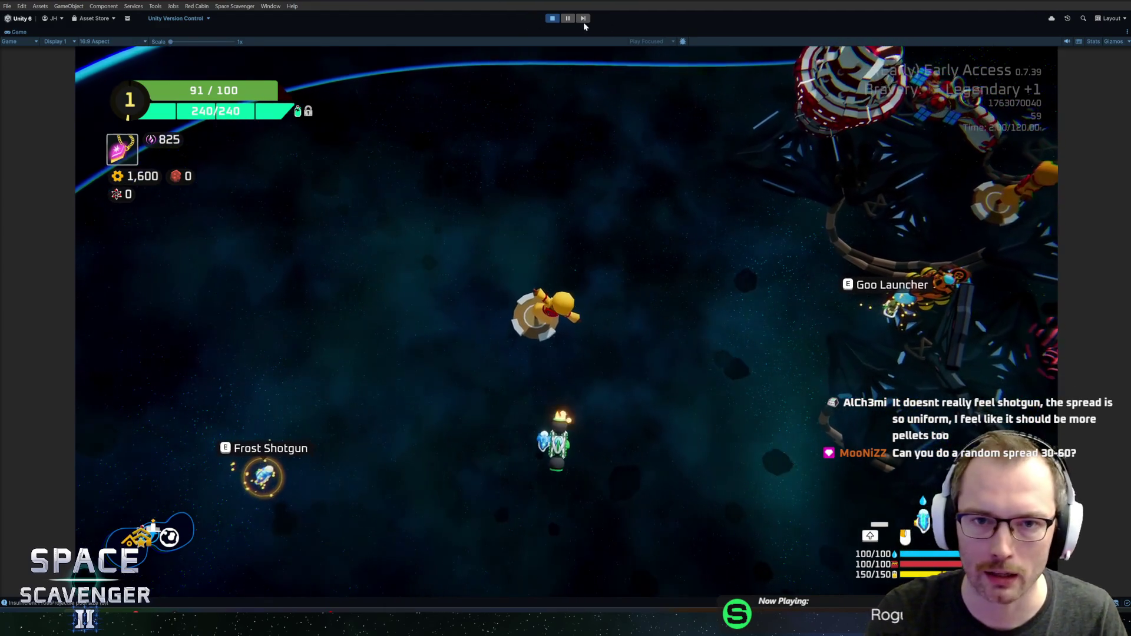
pyautogui.hotkey('ctrl', '1')
pyautogui.hotkey('ctrl', '2')
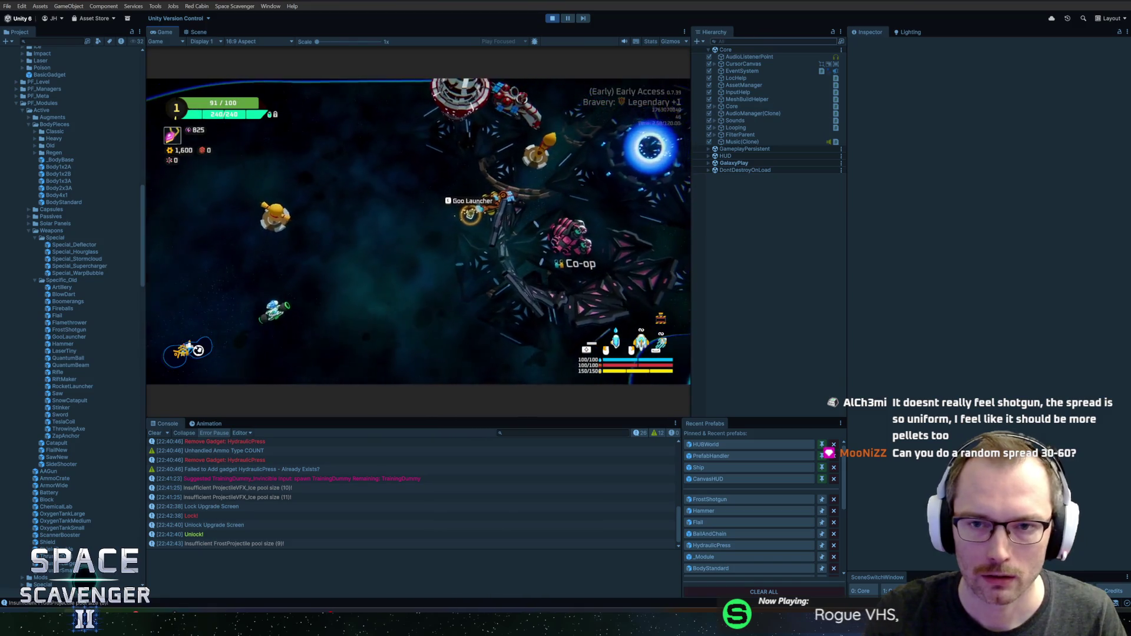
# Stop play, review the FrostShotgun AmmoMuzzle's Shooter burst settings, then restart Play mode
pyautogui.click(548, 20)
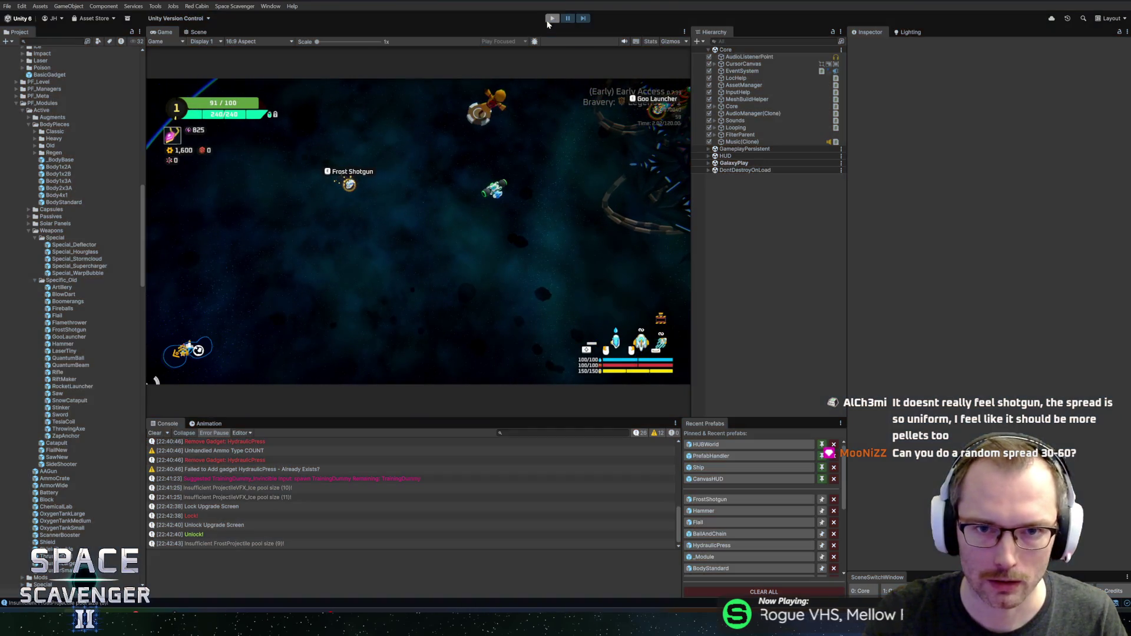
pyautogui.click(716, 501)
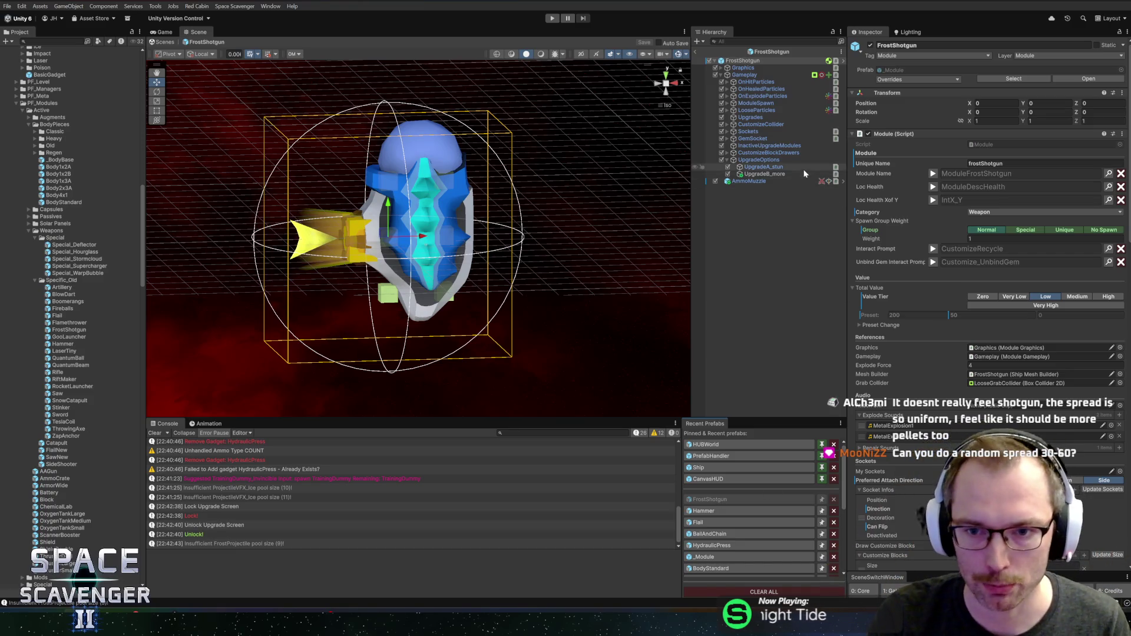
pyautogui.click(747, 181)
pyautogui.scroll(-5, 878, 354)
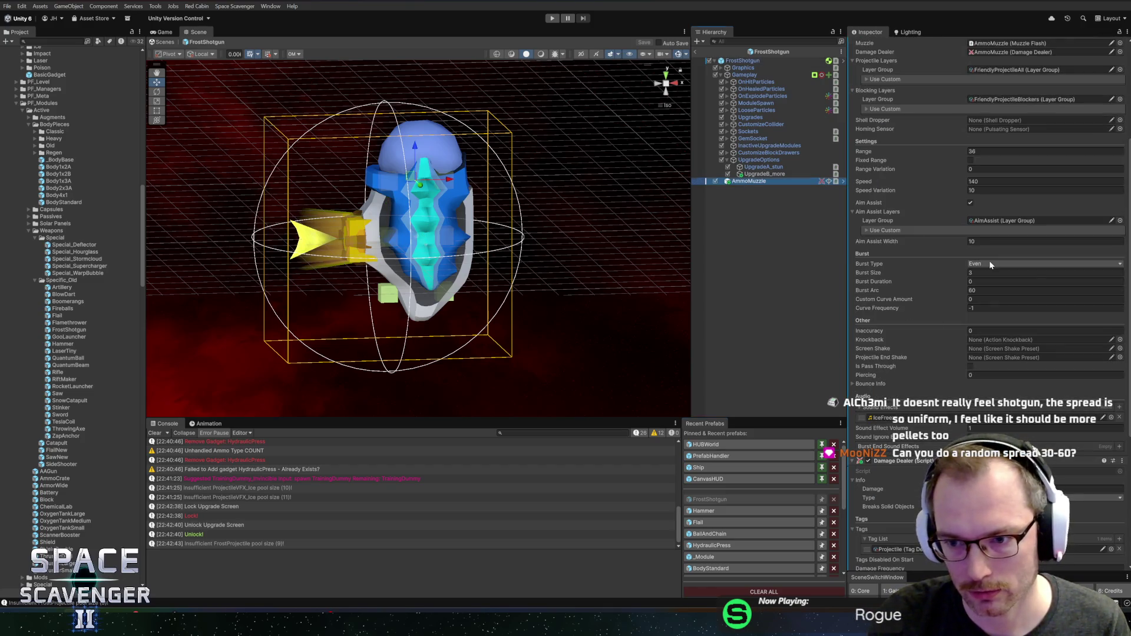
pyautogui.click(696, 52)
pyautogui.click(553, 19)
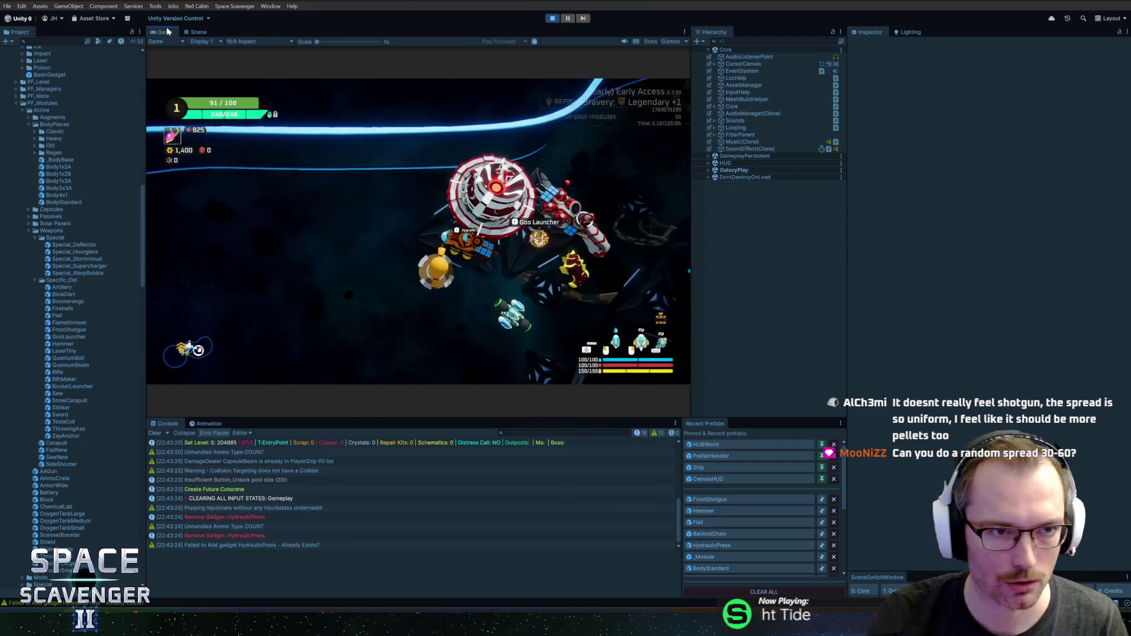
# Maximize the Game view, fly and fire pellet spreads, and check part stats in the ship editor
pyautogui.doubleClick(167, 31)
pyautogui.press('a')
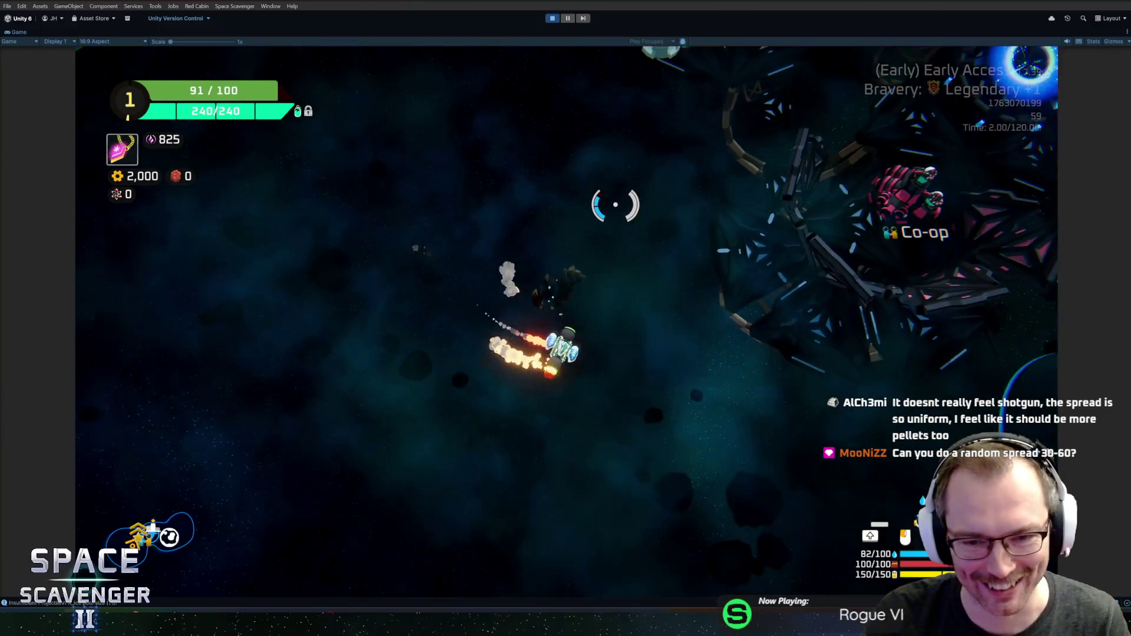
pyautogui.click(489, 177)
pyautogui.click(517, 184)
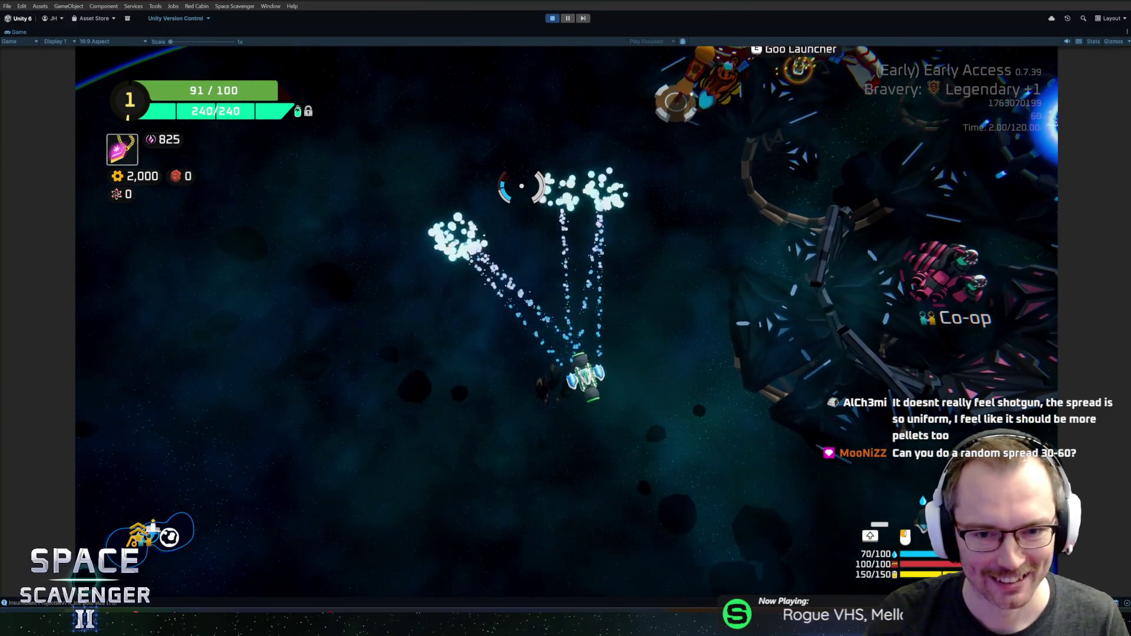
pyautogui.press('w')
pyautogui.press('Tab')
pyautogui.press('Tab')
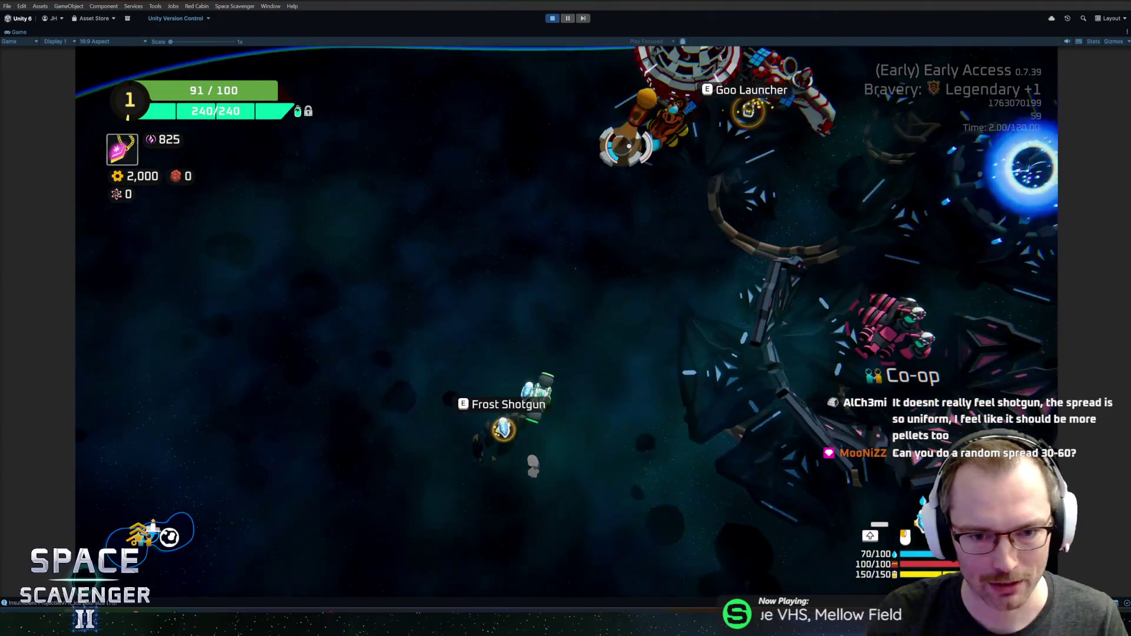
pyautogui.click(625, 150)
# Fire repeated Frost Shotgun spreads at the aim point, then stop Play mode
pyautogui.click(628, 147)
pyautogui.click(628, 146)
pyautogui.click(628, 146)
pyautogui.click(586, 148)
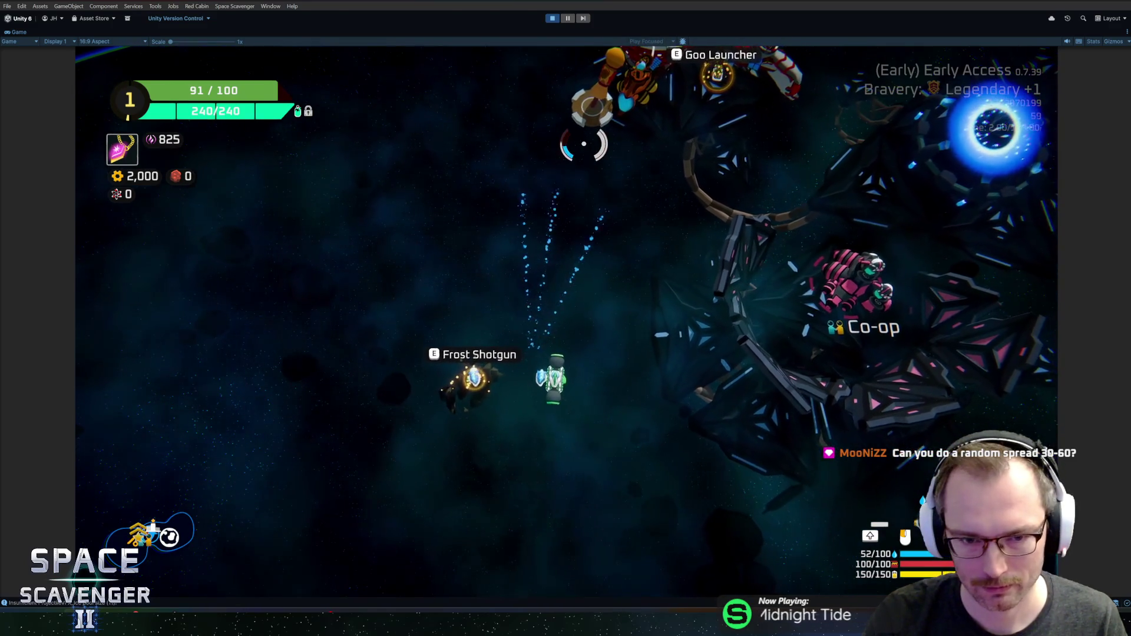
pyautogui.click(531, 156)
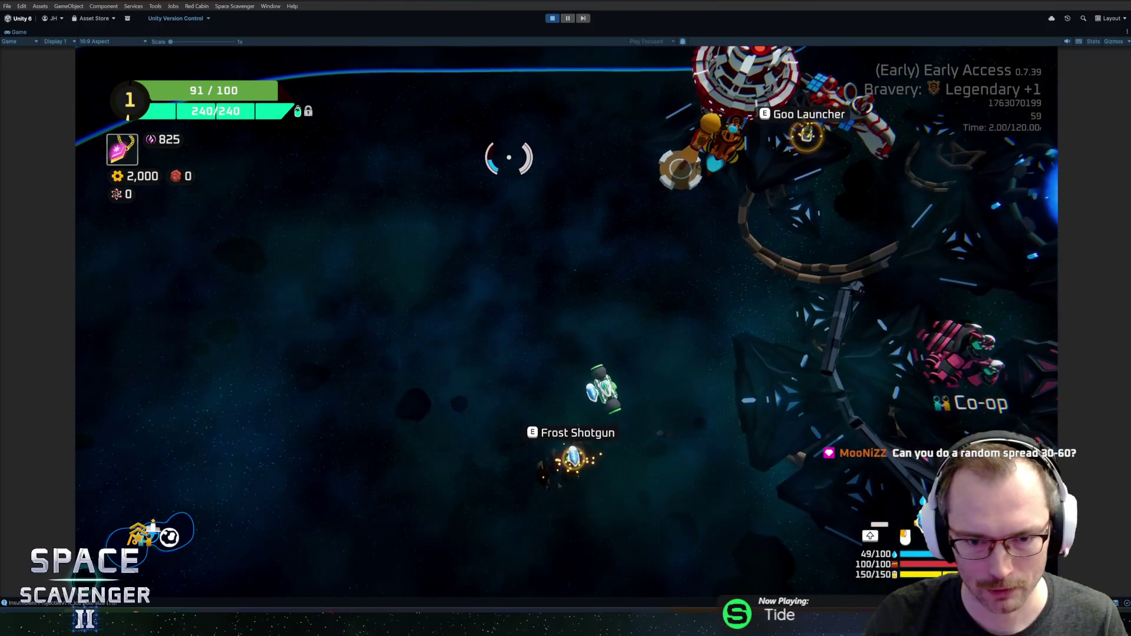
pyautogui.click(515, 160)
pyautogui.click(707, 224)
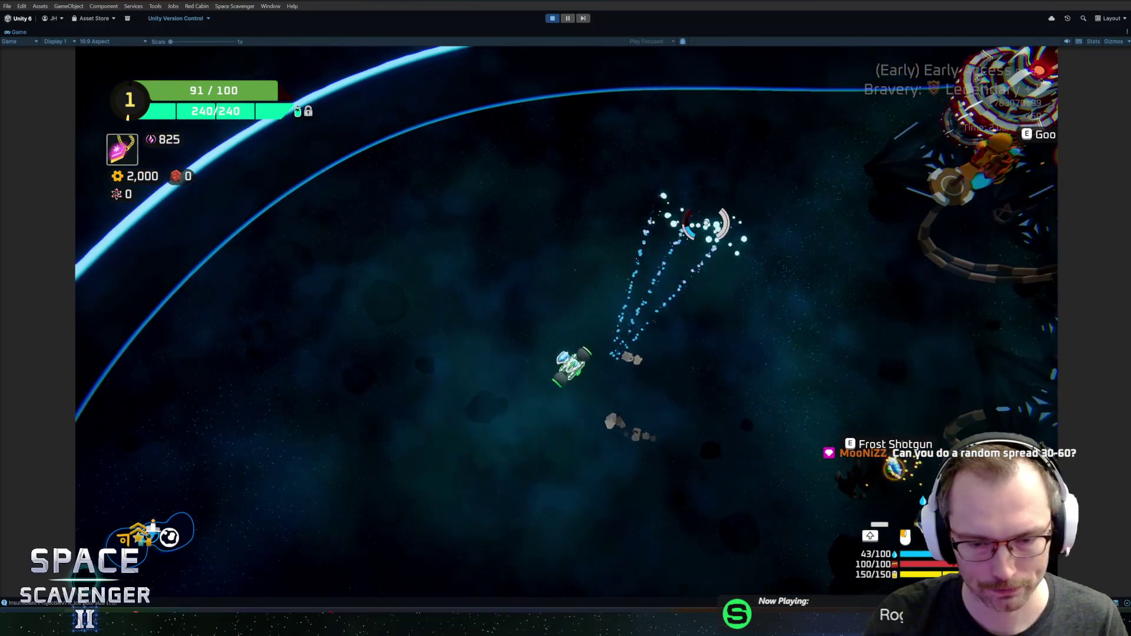
pyautogui.click(707, 227)
pyautogui.click(717, 232)
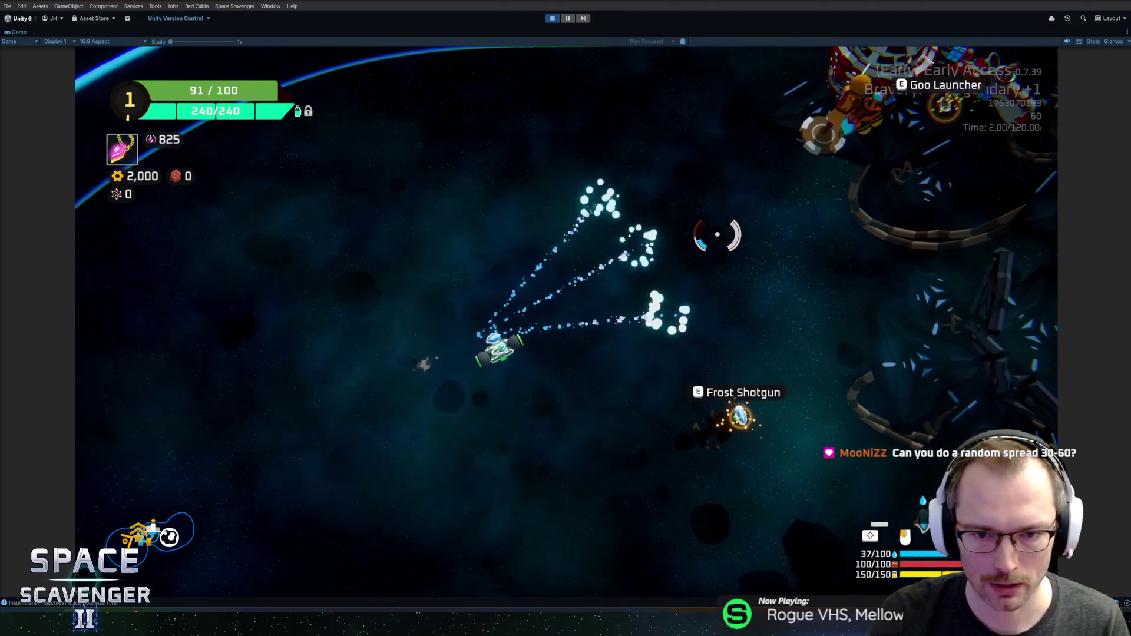
pyautogui.hotkey('ctrl', 'p')
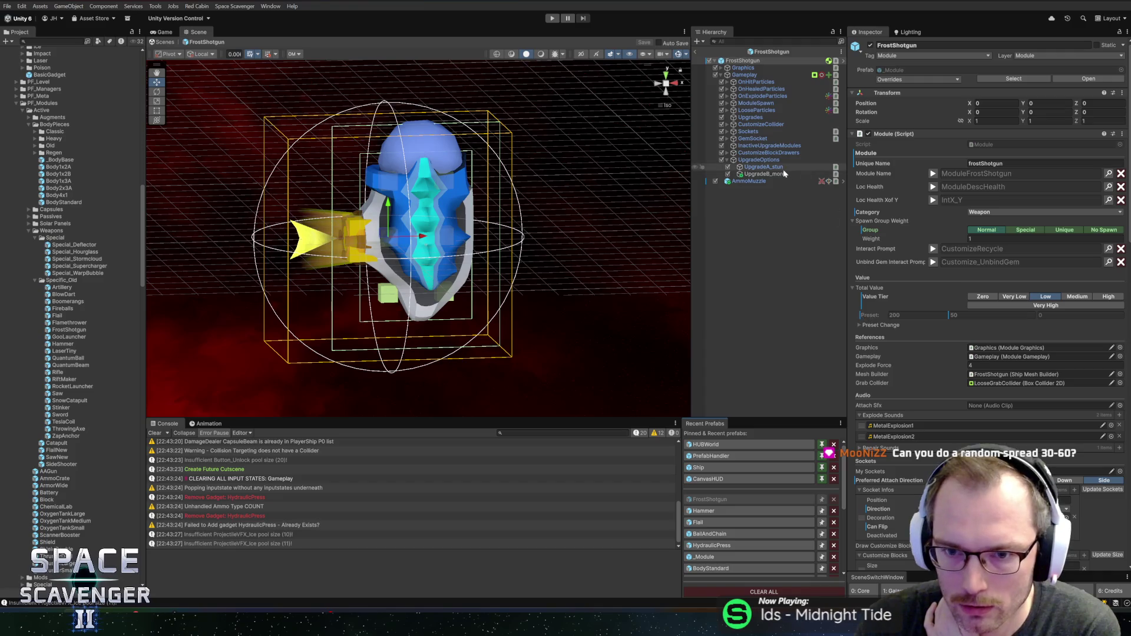
# Set AmmoMuzzle's Burst Type to Even and Inaccuracy to 20, then exit Prefab Mode and play
pyautogui.click(772, 181)
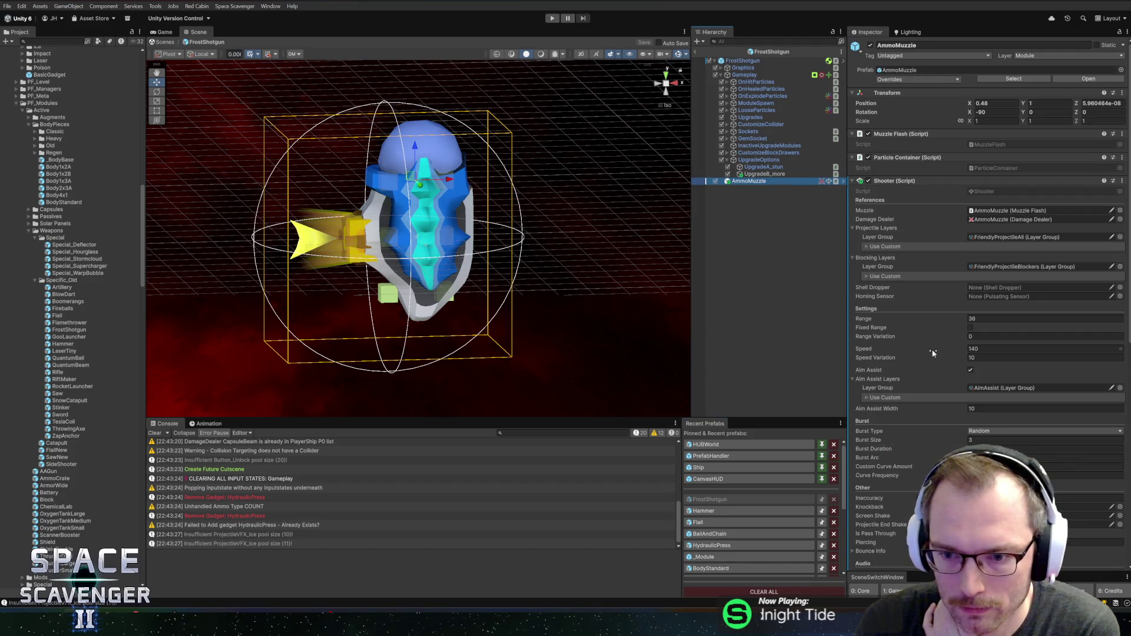
pyautogui.scroll(-5, 933, 354)
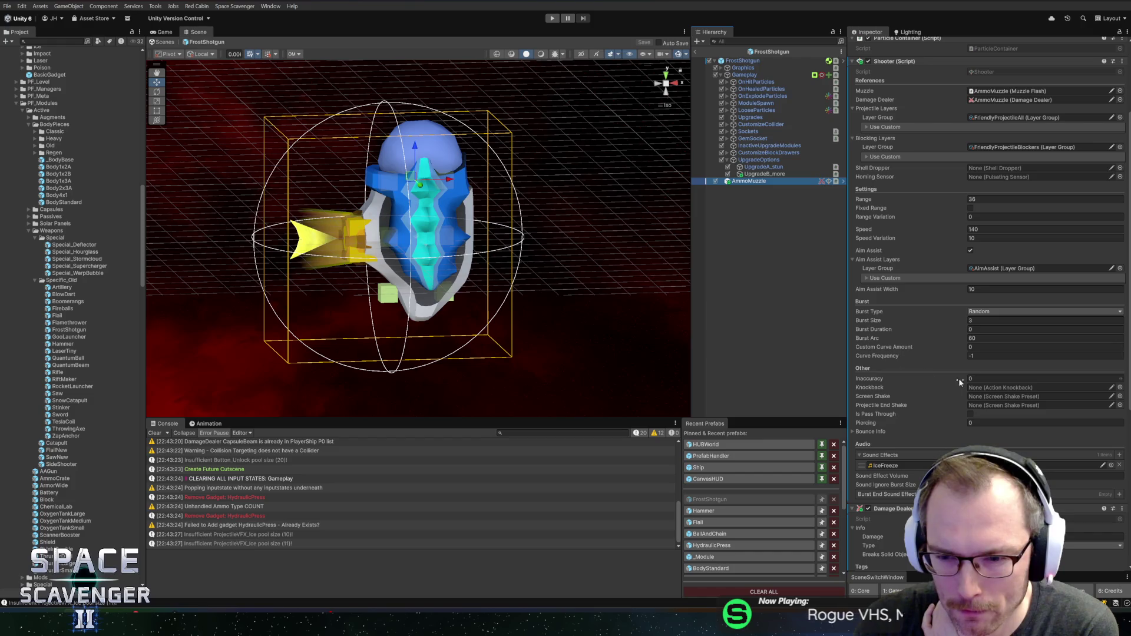
pyautogui.click(1005, 379)
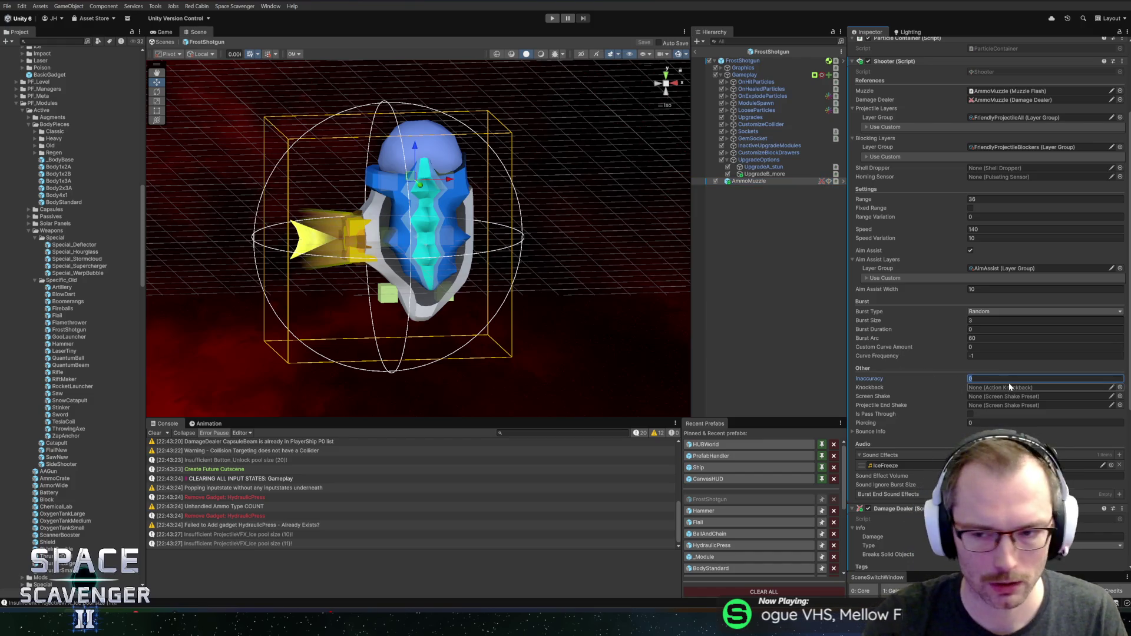
pyautogui.click(996, 311)
pyautogui.click(995, 331)
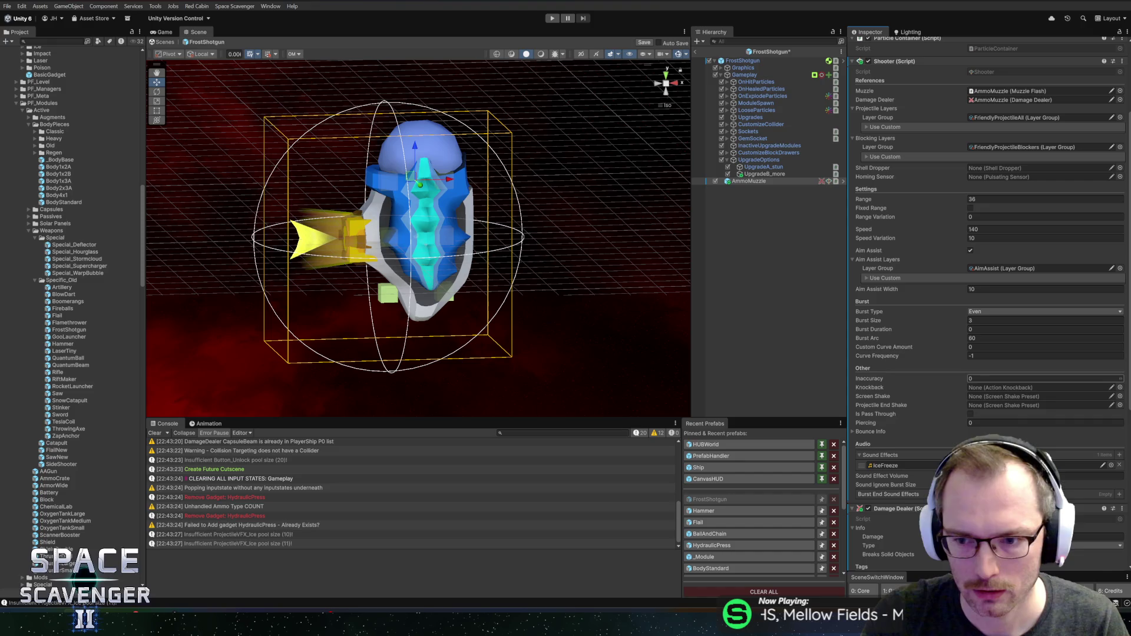
pyautogui.write('20')
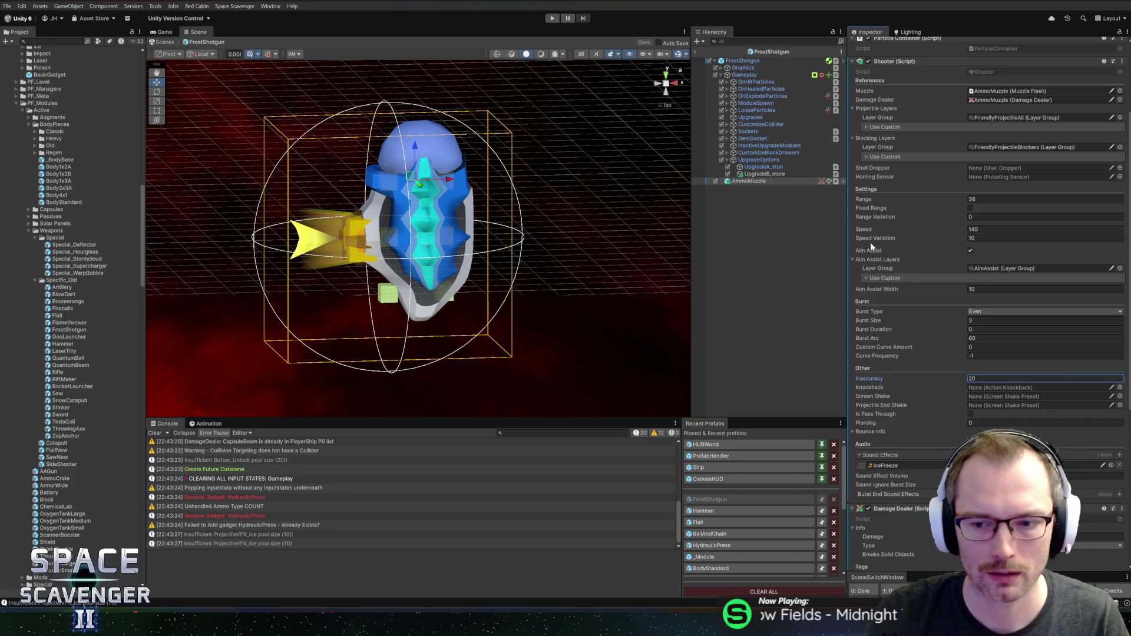
pyautogui.click(697, 56)
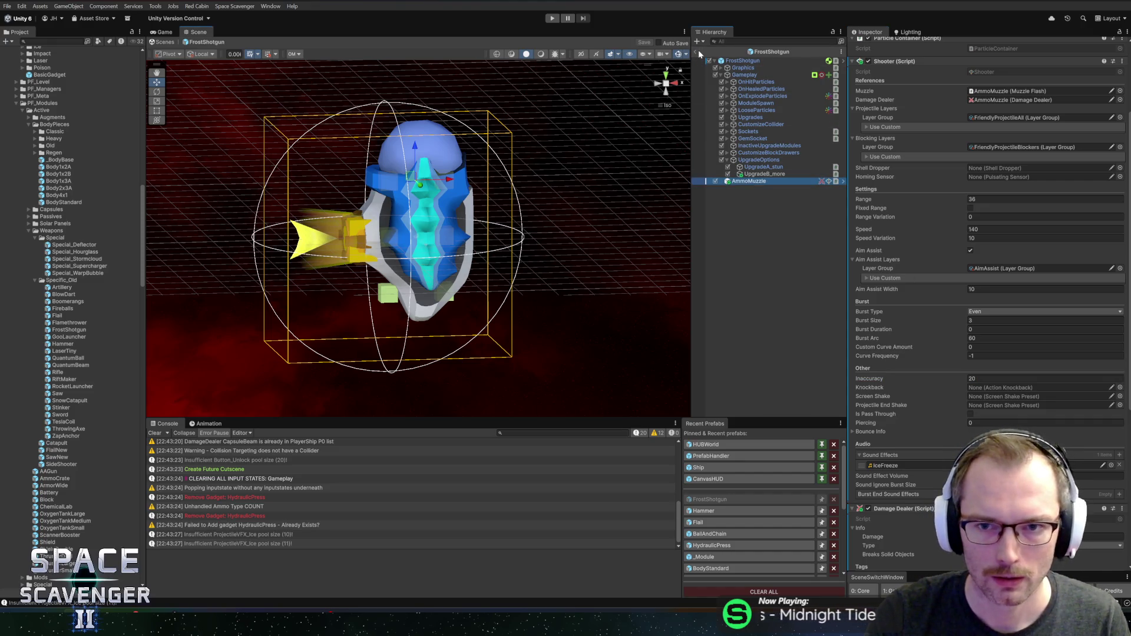
pyautogui.click(698, 52)
pyautogui.click(553, 18)
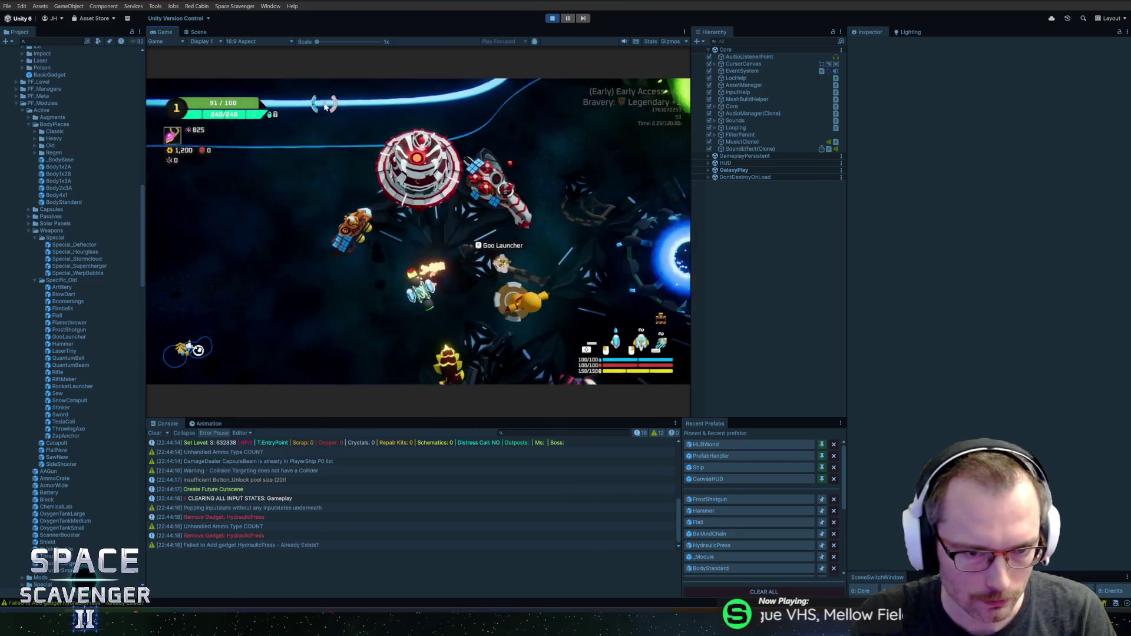
# Fly and fire Frost Shotgun volleys, then submit the 'ship inv' cheat in the debug console
pyautogui.press('s')
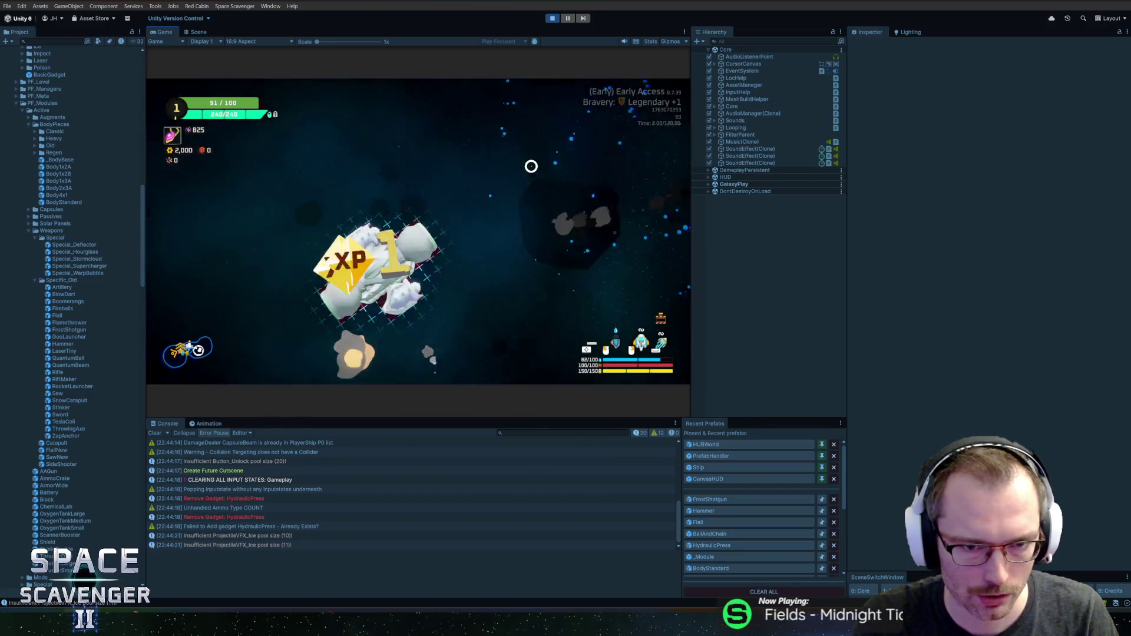
pyautogui.click(477, 164)
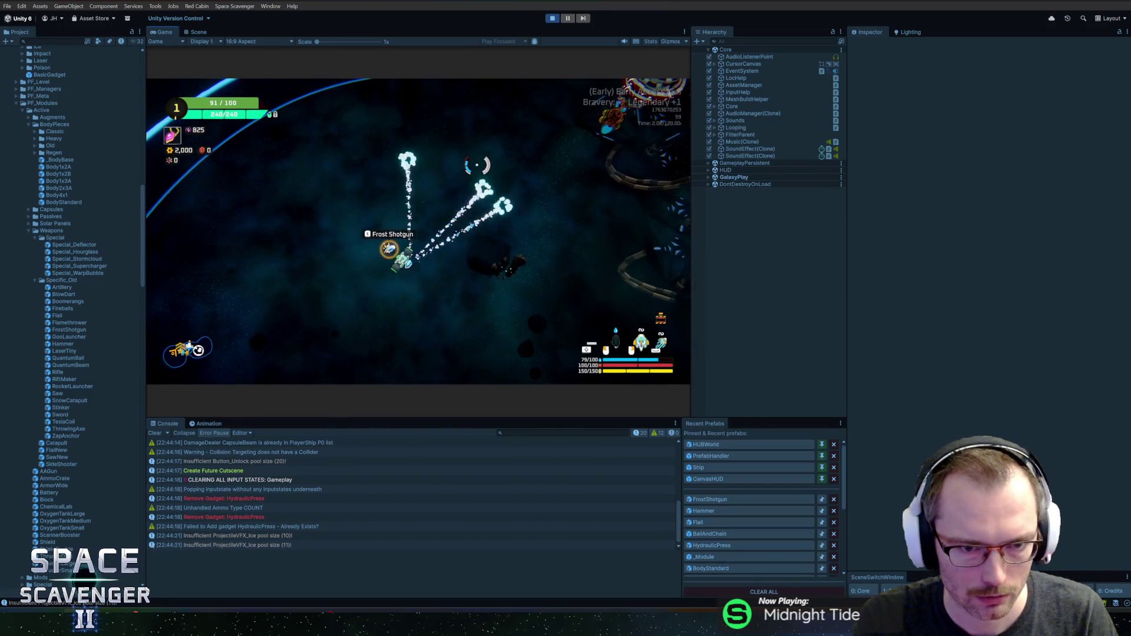
pyautogui.click(478, 165)
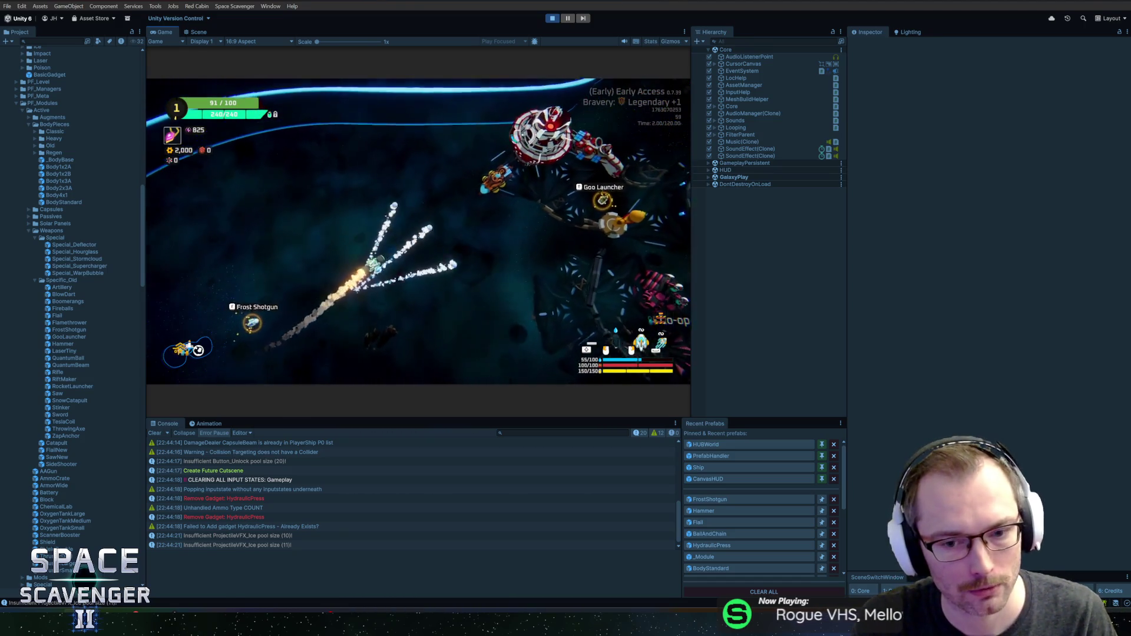
pyautogui.press('`')
pyautogui.write('ship inv')
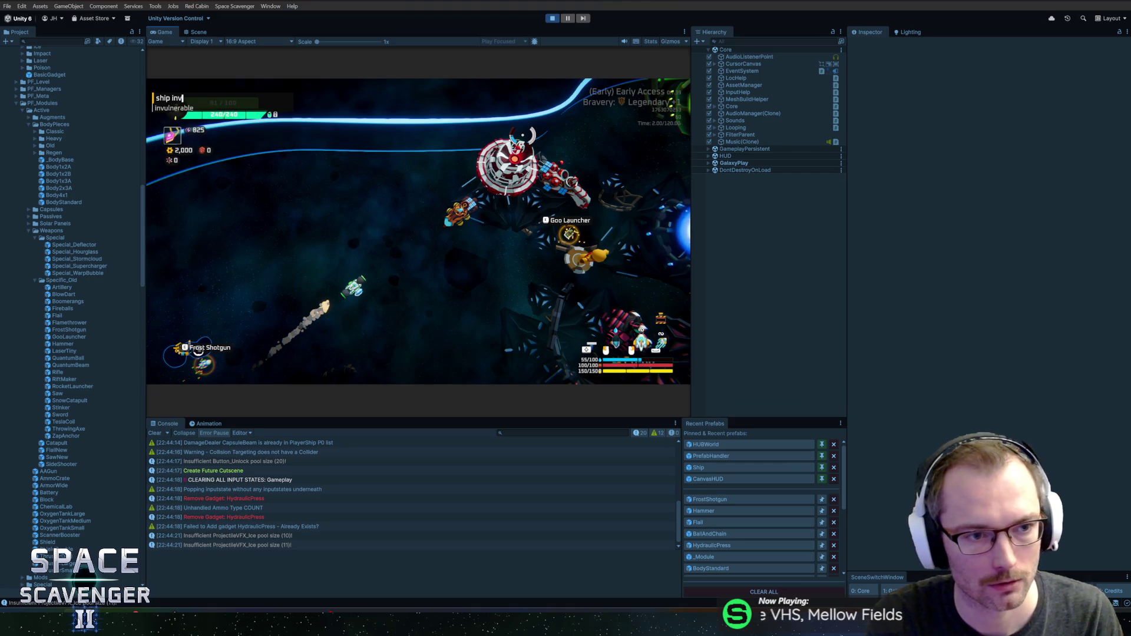
pyautogui.press('Return')
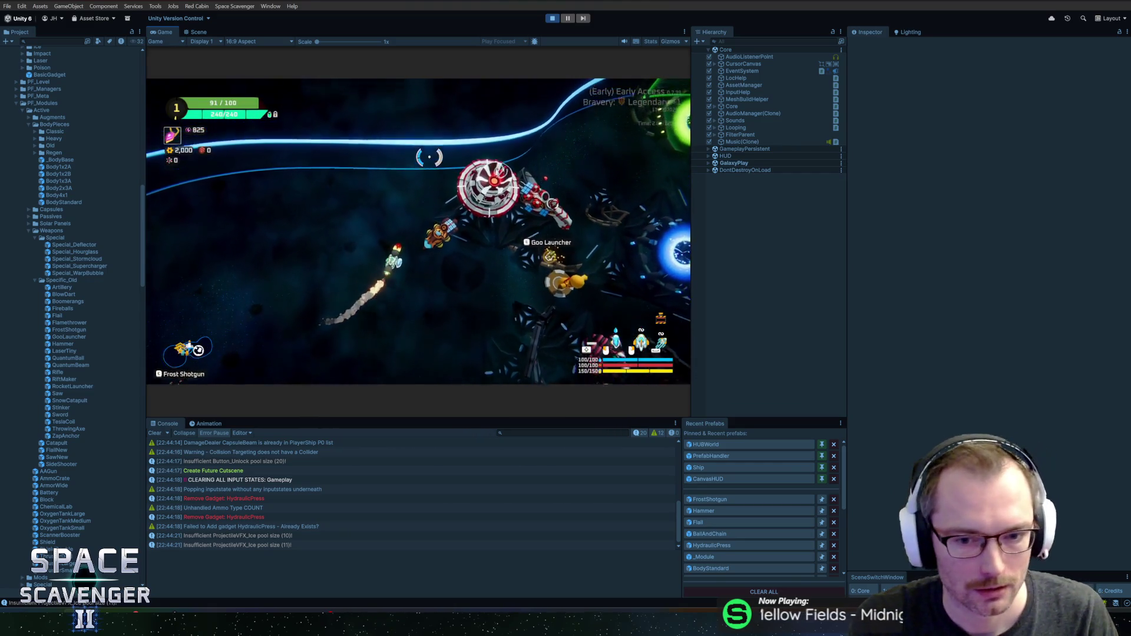
# Buy a 400-gold module upgrade at the Refiner, fire two more spreads, and maximize the Game view
pyautogui.click(413, 200)
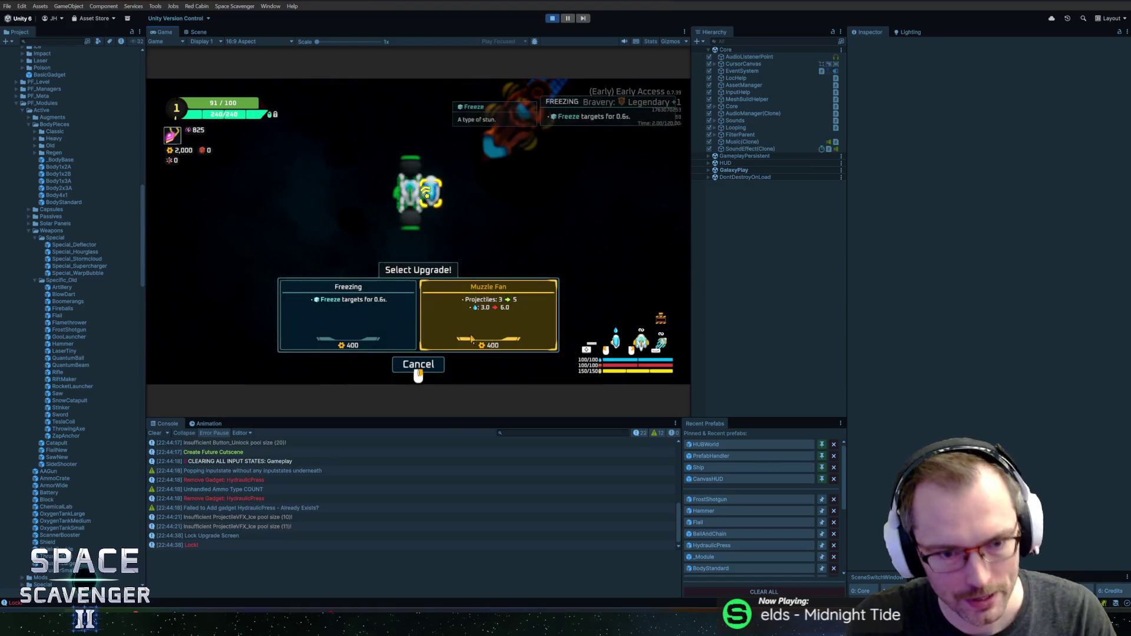
pyautogui.click(489, 318)
pyautogui.press('w')
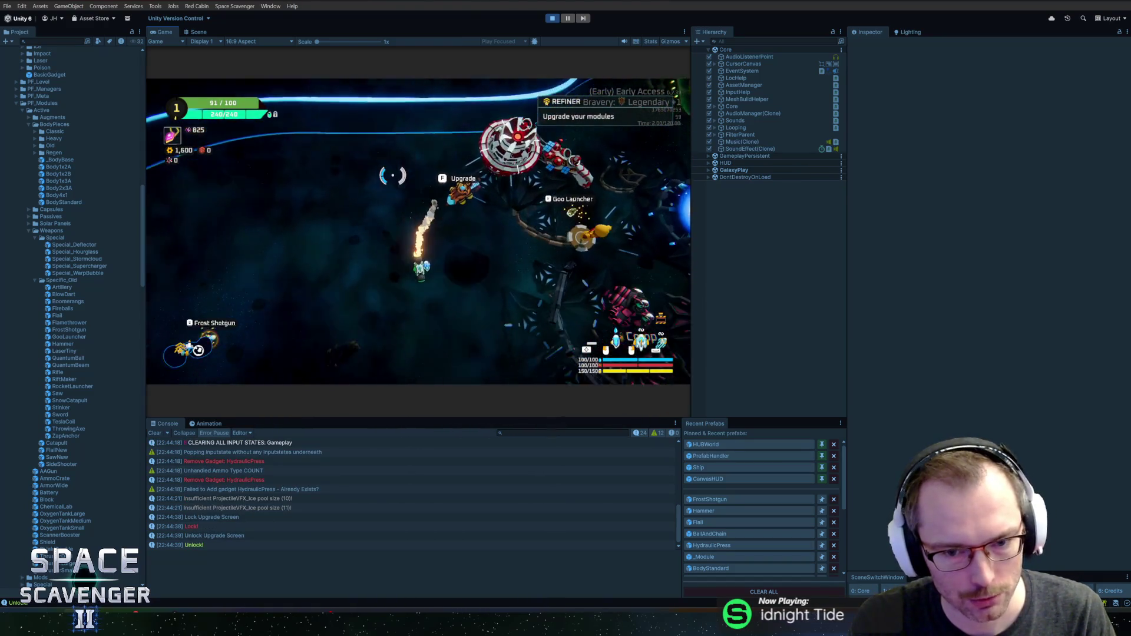
pyautogui.click(356, 166)
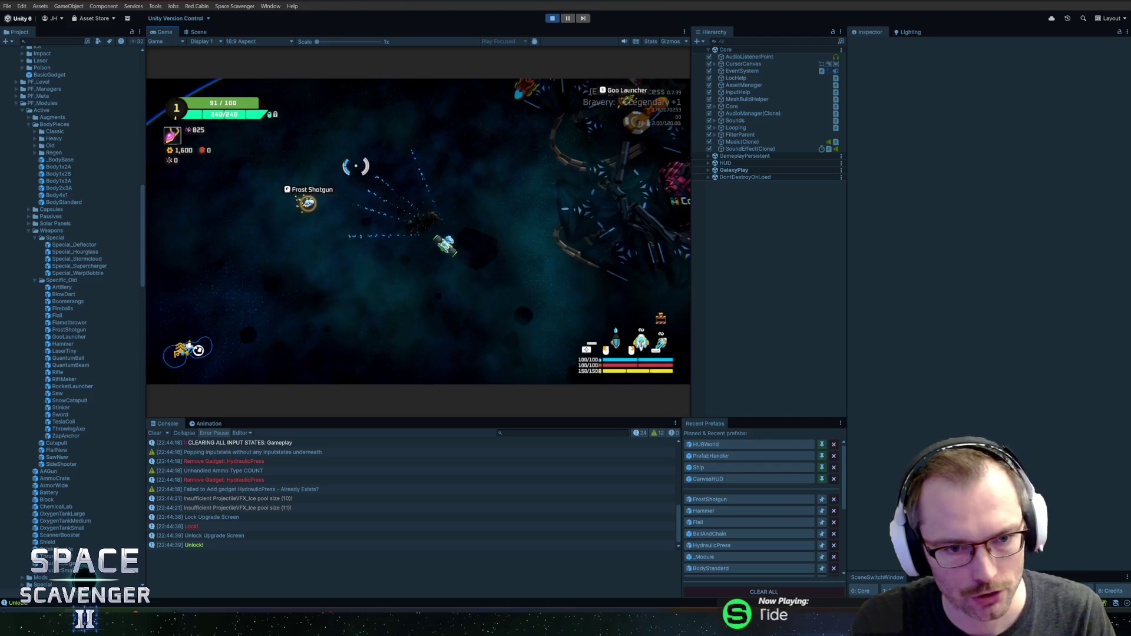
pyautogui.click(356, 166)
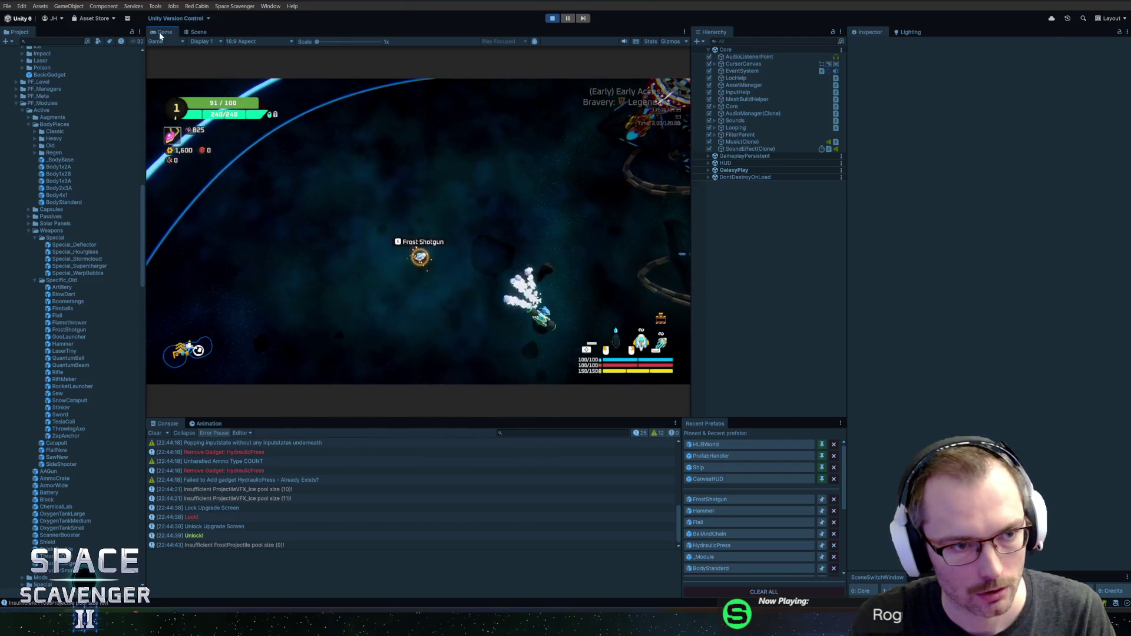
pyautogui.hotkey('shift', 'space')
# Fire a series of fanned Frost Shotgun bursts at shifting aim points while flying
pyautogui.click(658, 227)
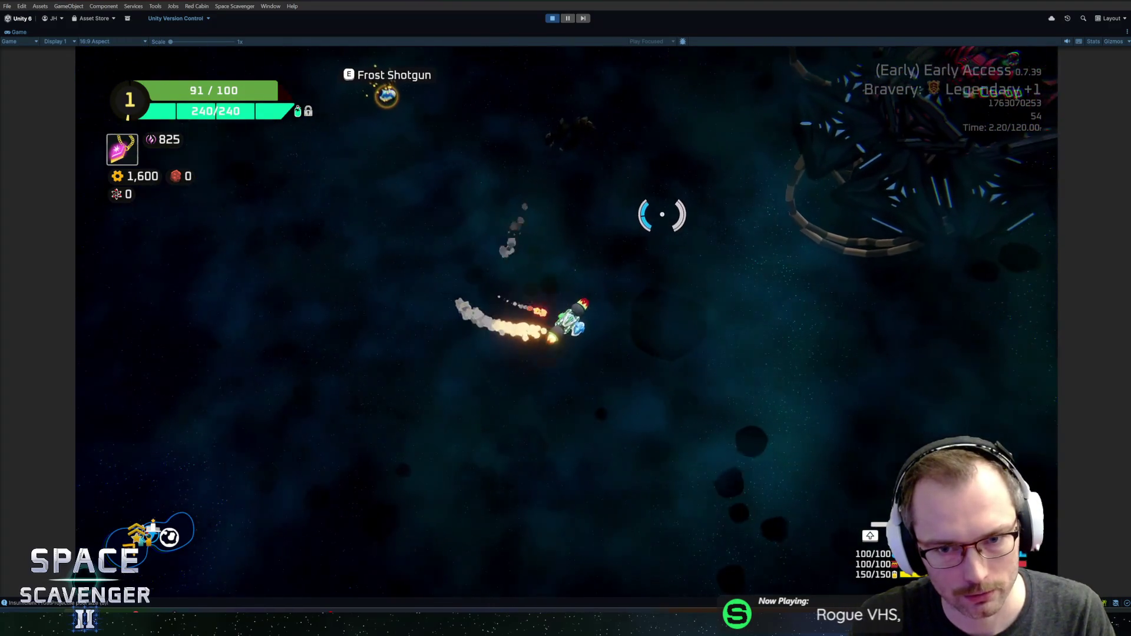
pyautogui.click(601, 197)
pyautogui.click(530, 197)
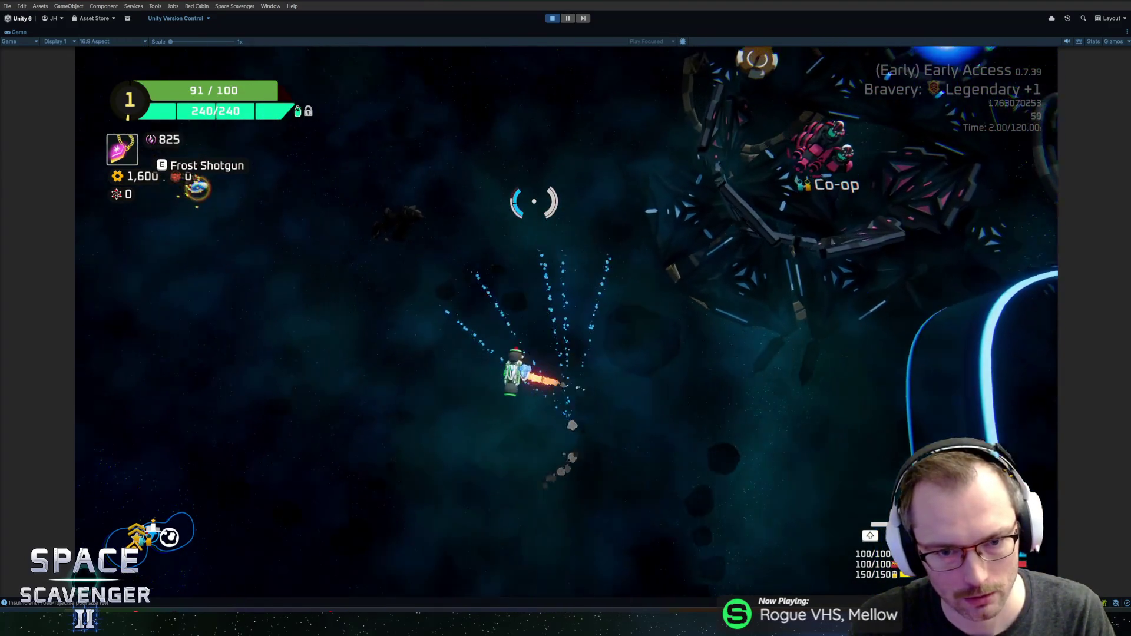
pyautogui.click(648, 242)
pyautogui.click(750, 341)
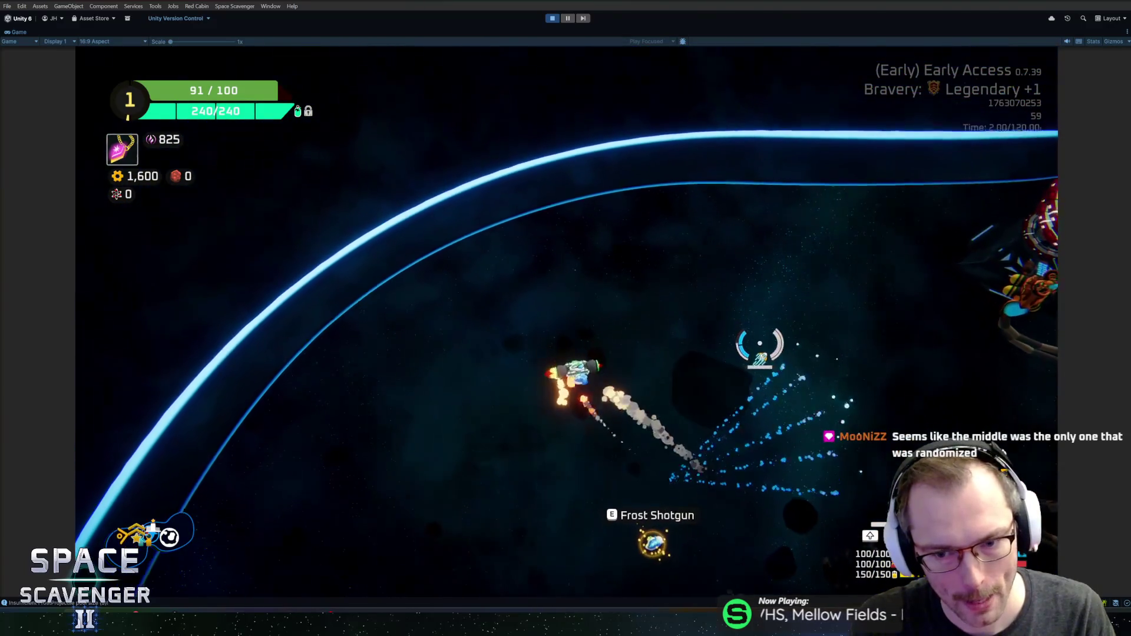
pyautogui.click(651, 261)
pyautogui.click(616, 232)
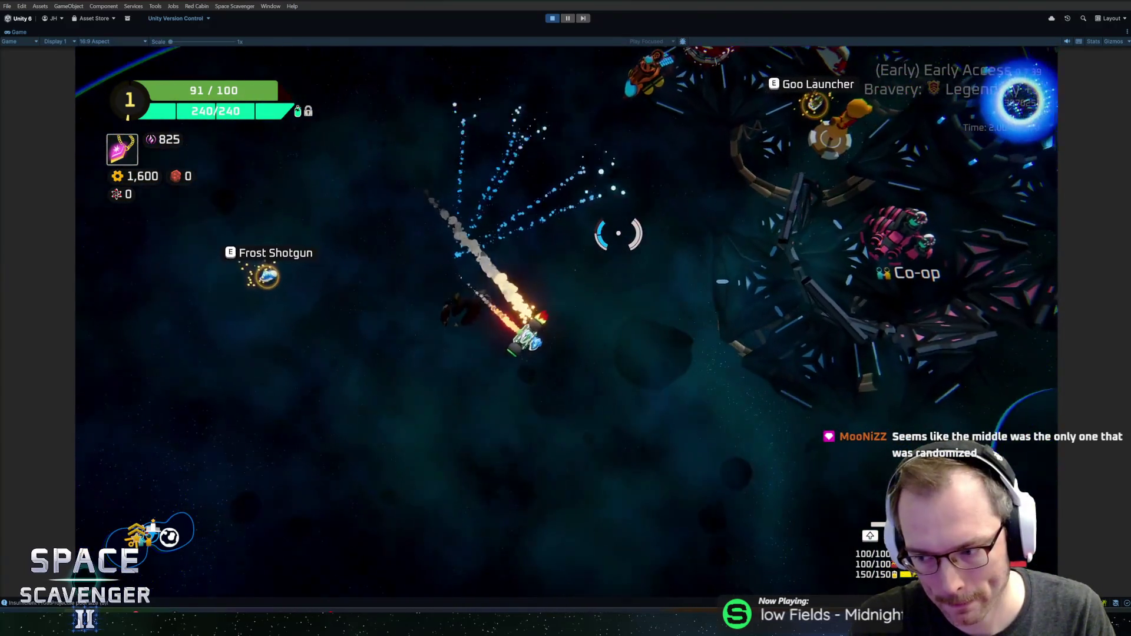
pyautogui.click(581, 210)
pyautogui.click(580, 208)
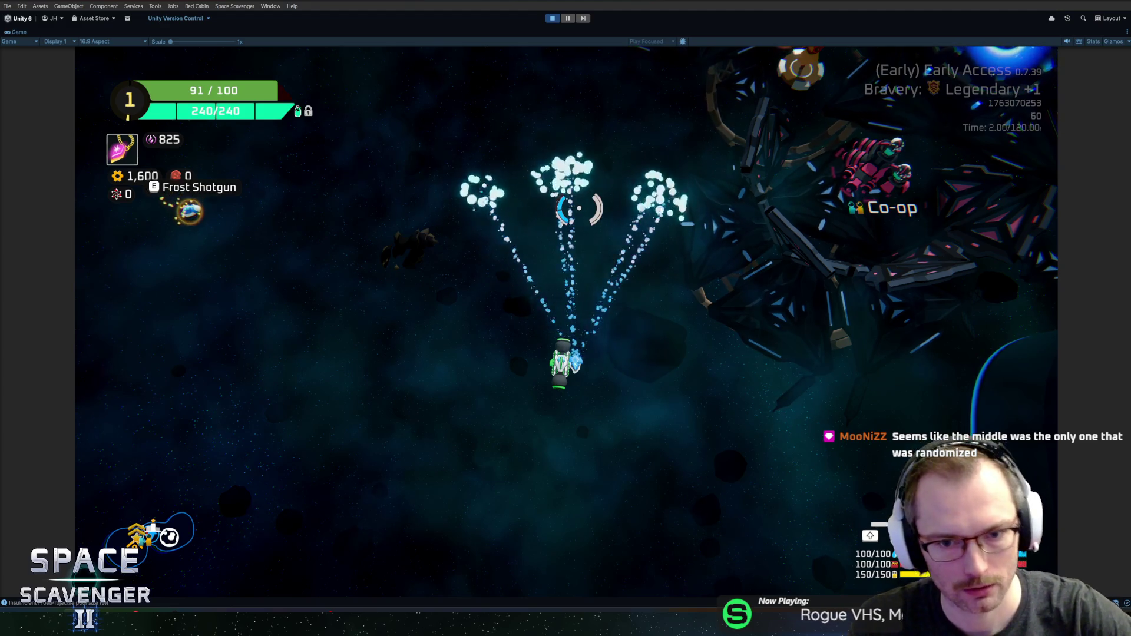
# Keep firing frost bursts while moving, including toward the Goo Launcher area
pyautogui.click(596, 156)
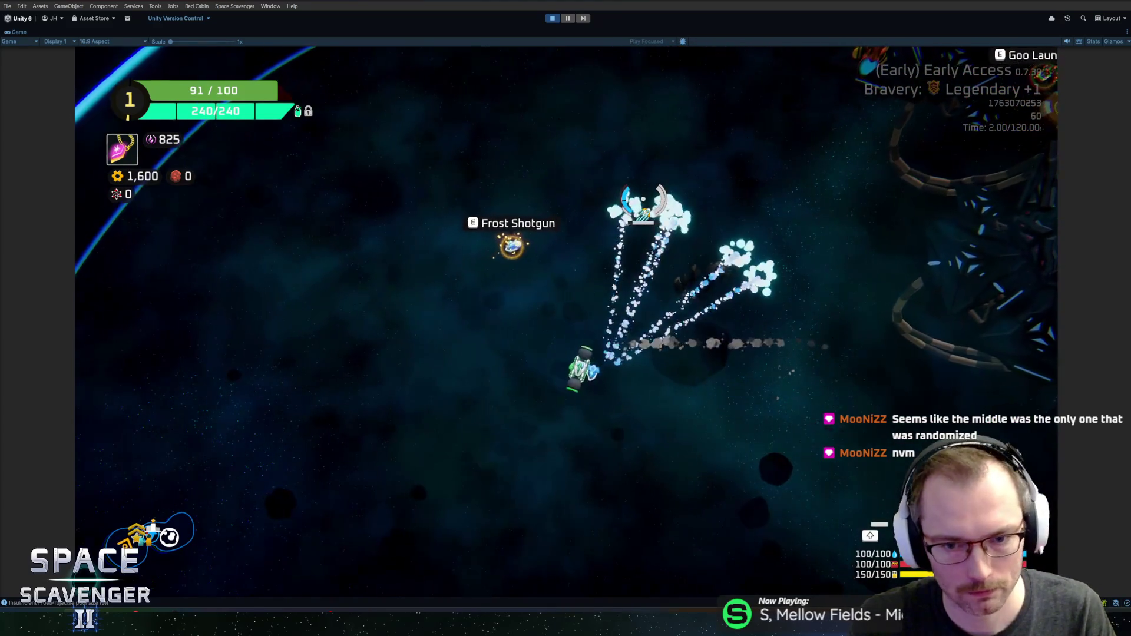
pyautogui.click(708, 139)
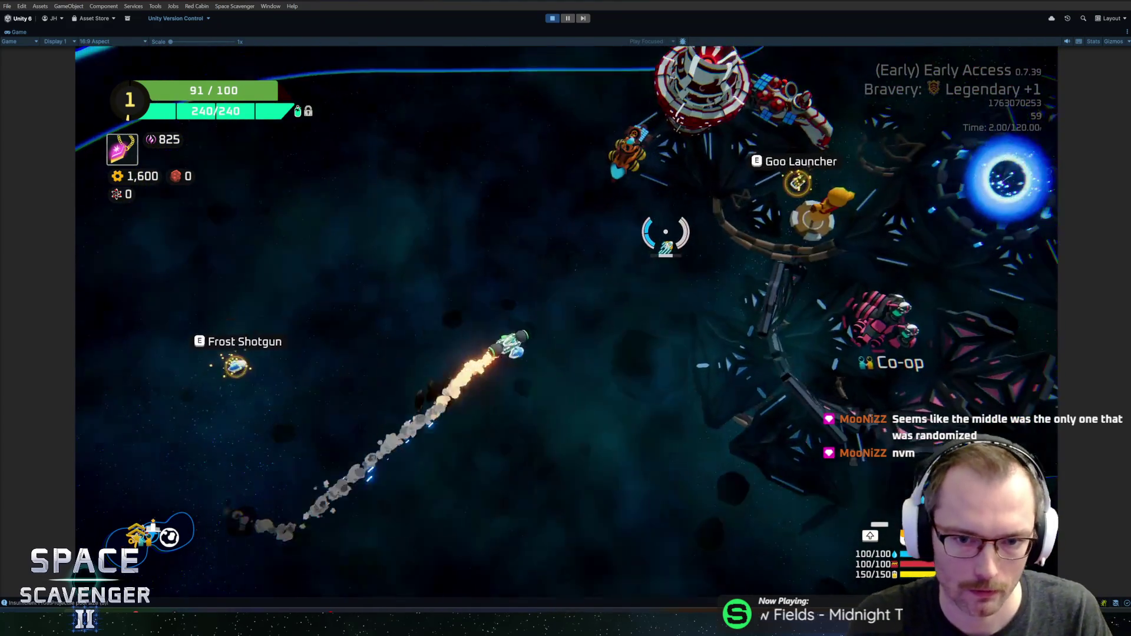
pyautogui.click(666, 231)
pyautogui.click(652, 220)
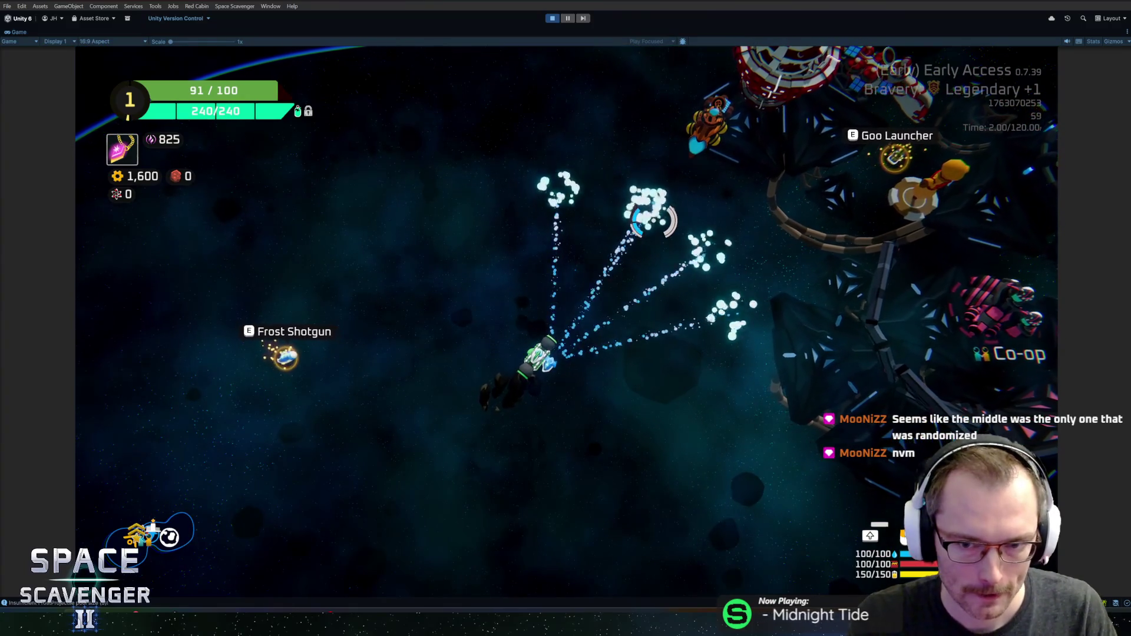
pyautogui.click(645, 189)
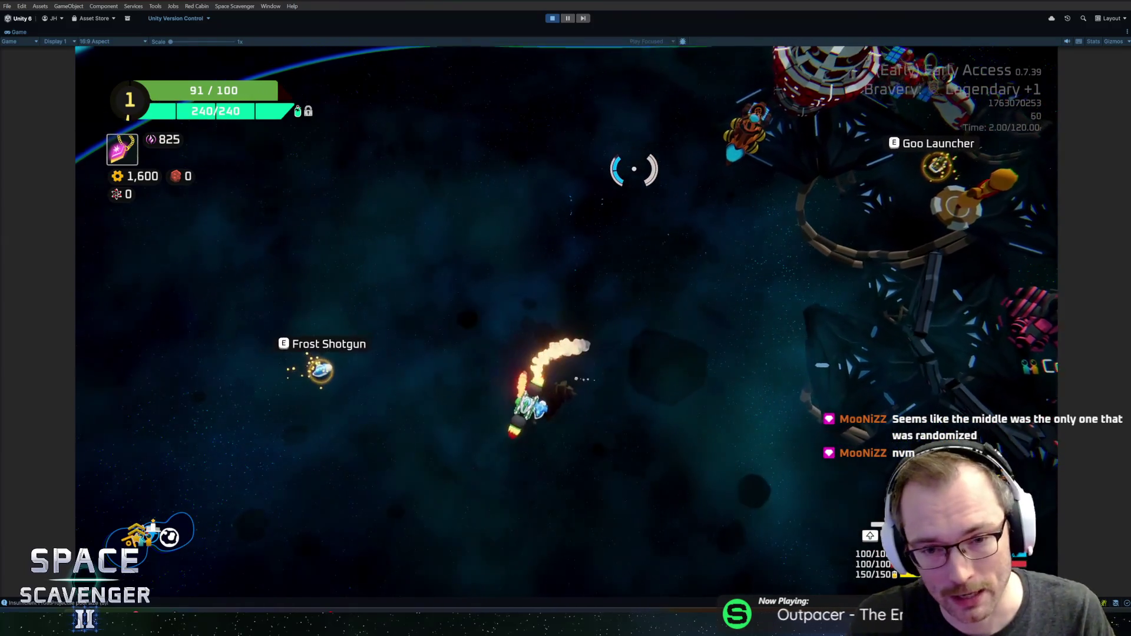
pyautogui.click(634, 172)
pyautogui.click(710, 221)
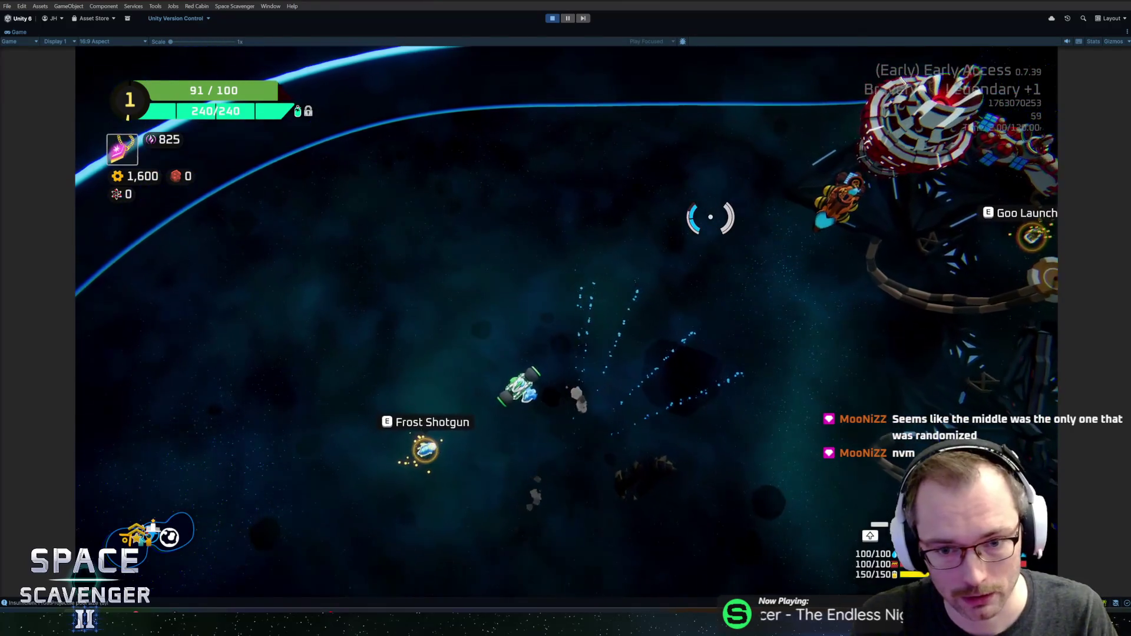
pyautogui.click(713, 215)
pyautogui.click(711, 190)
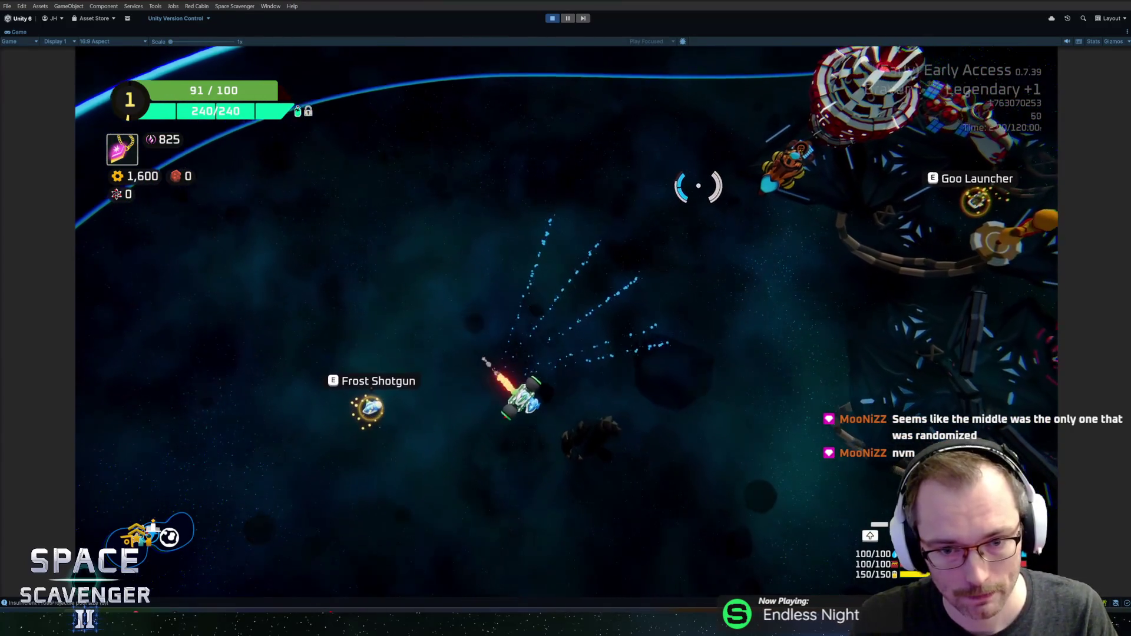
pyautogui.click(686, 177)
# Put the Frost Shotgun onto the build grid, then fly on and fire a frost burst
pyautogui.press('e')
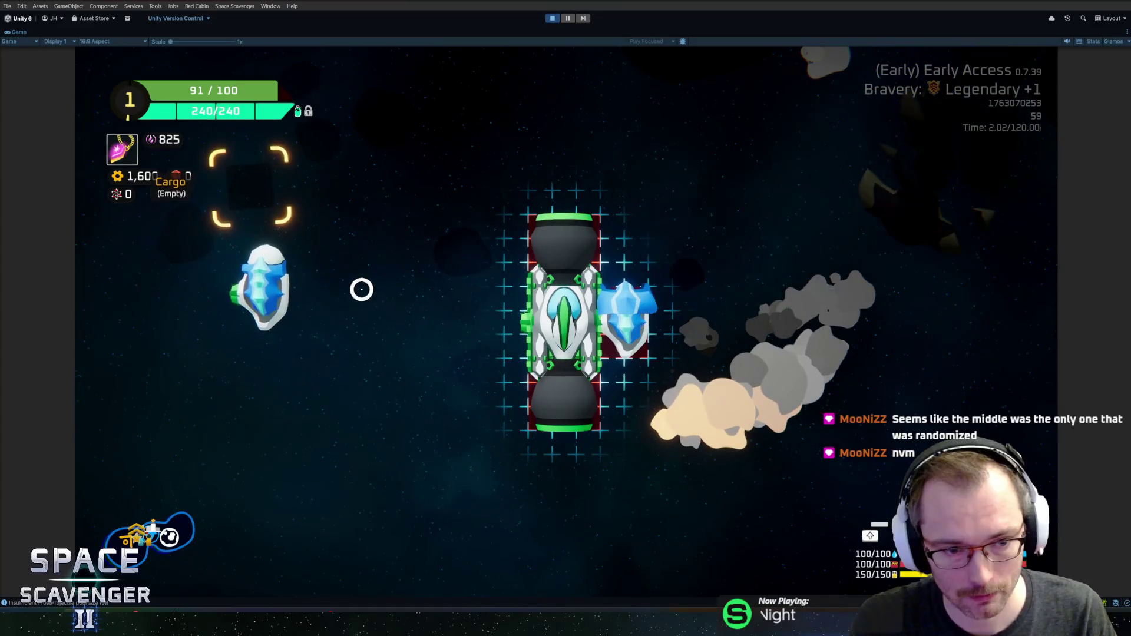
pyautogui.press('e')
pyautogui.click(670, 216)
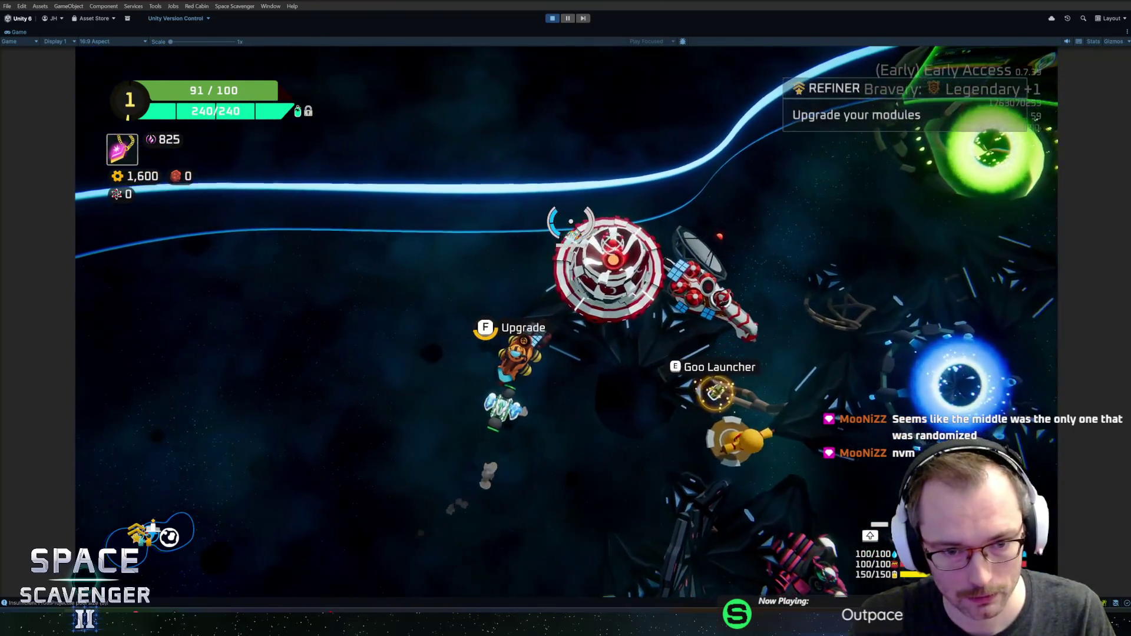
# Buy the Muzzle Fan and Freezing upgrades for the frost module at the Refiner, then stop Play mode
pyautogui.press('e')
pyautogui.click(530, 254)
pyautogui.click(642, 436)
pyautogui.click(472, 460)
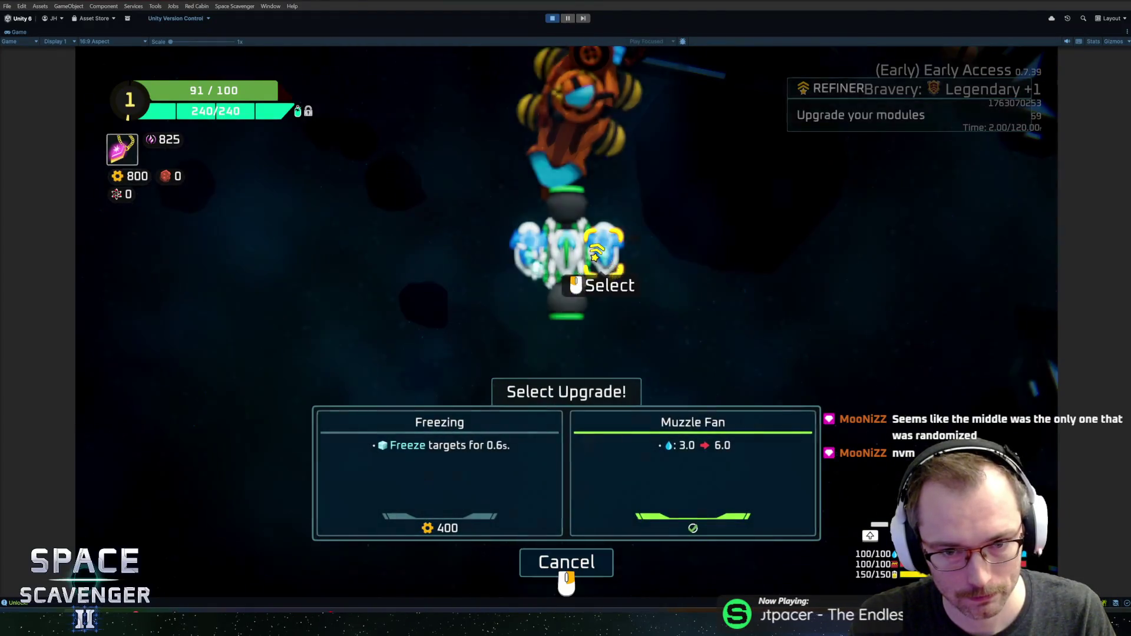
pyautogui.click(487, 457)
pyautogui.press('Escape')
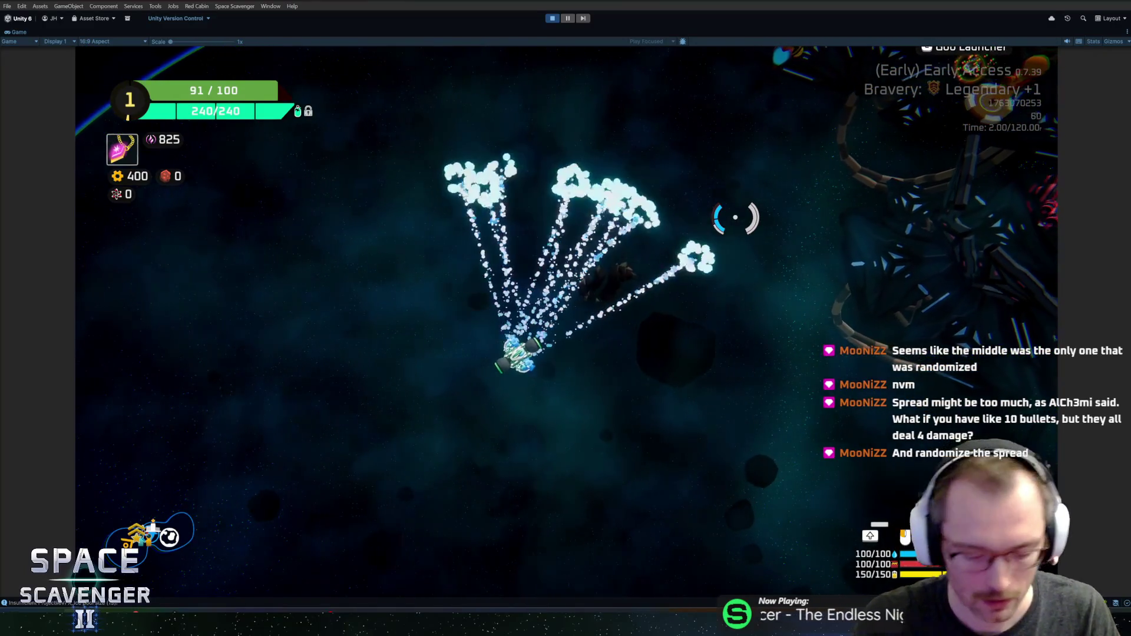
pyautogui.hotkey('ctrl', 'p')
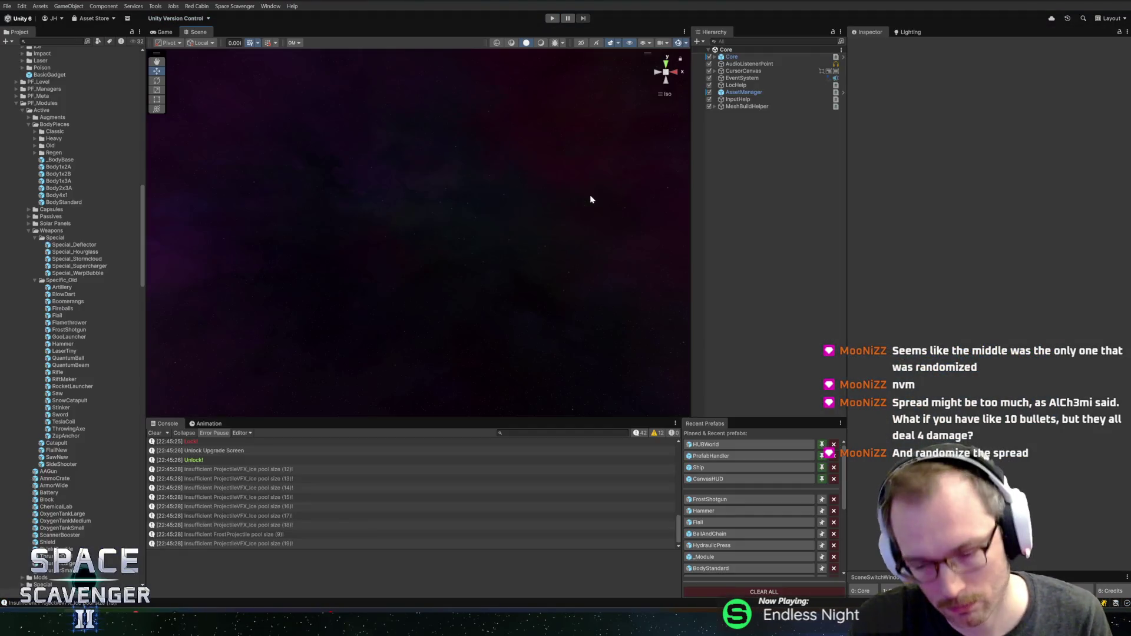
# Open the FrostShotgun prefab and select AmmoMuzzle, showing its Shooter and UpgradeB_more settings
pyautogui.click(729, 500)
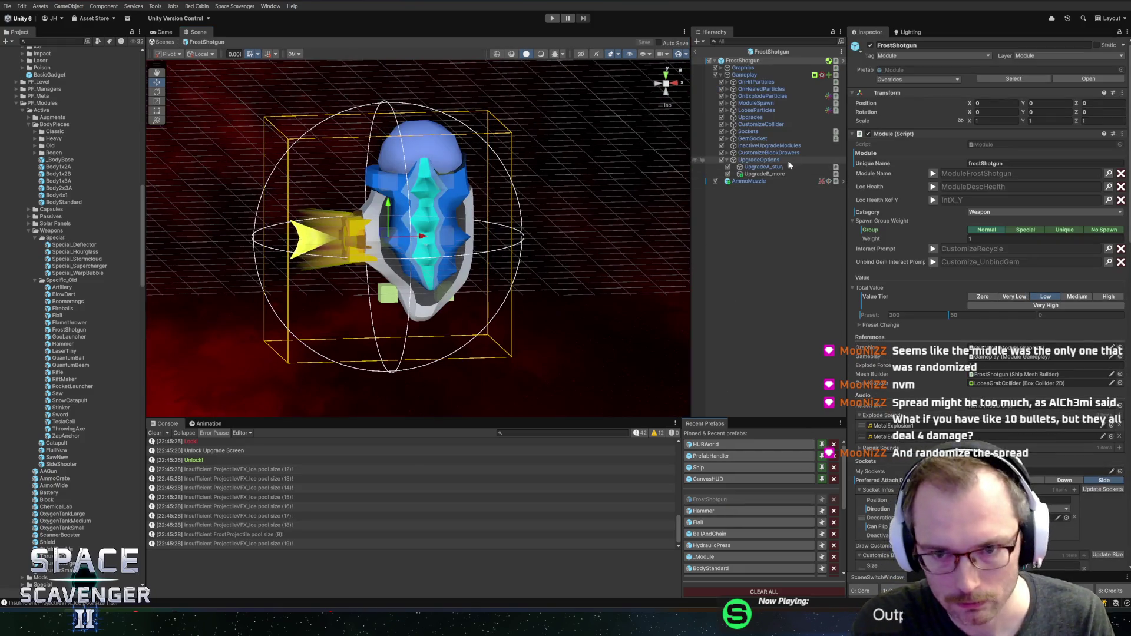
pyautogui.click(769, 178)
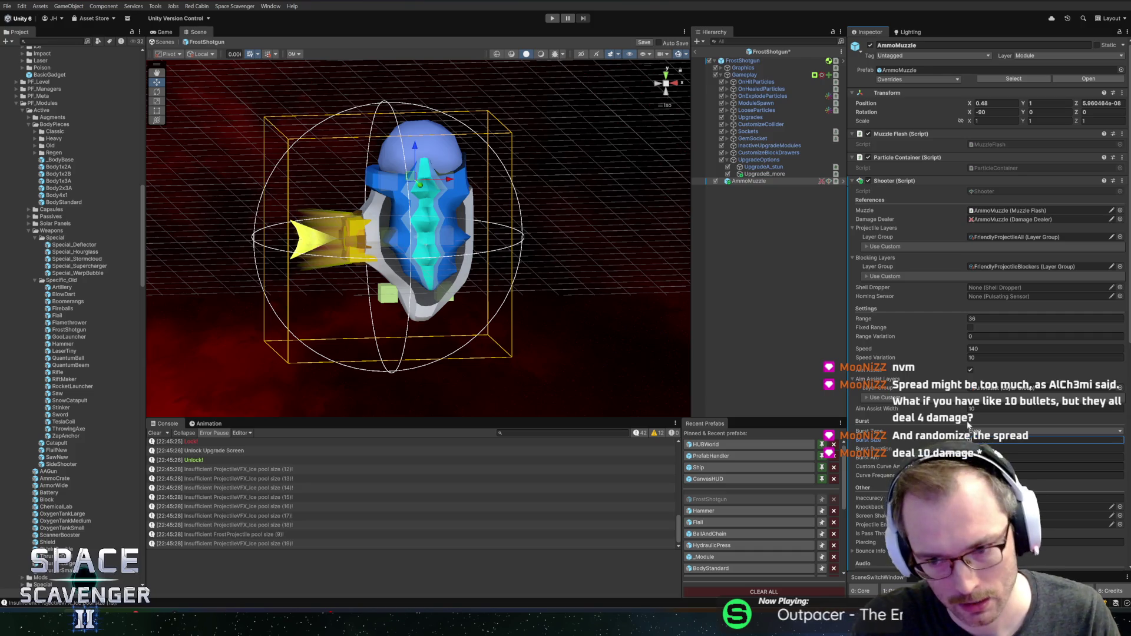
pyautogui.click(773, 176)
# Reselect AmmoMuzzle and scroll to its Damage Dealer, showing Damage 40 and Ice type
pyautogui.scroll(-5, 990, 235)
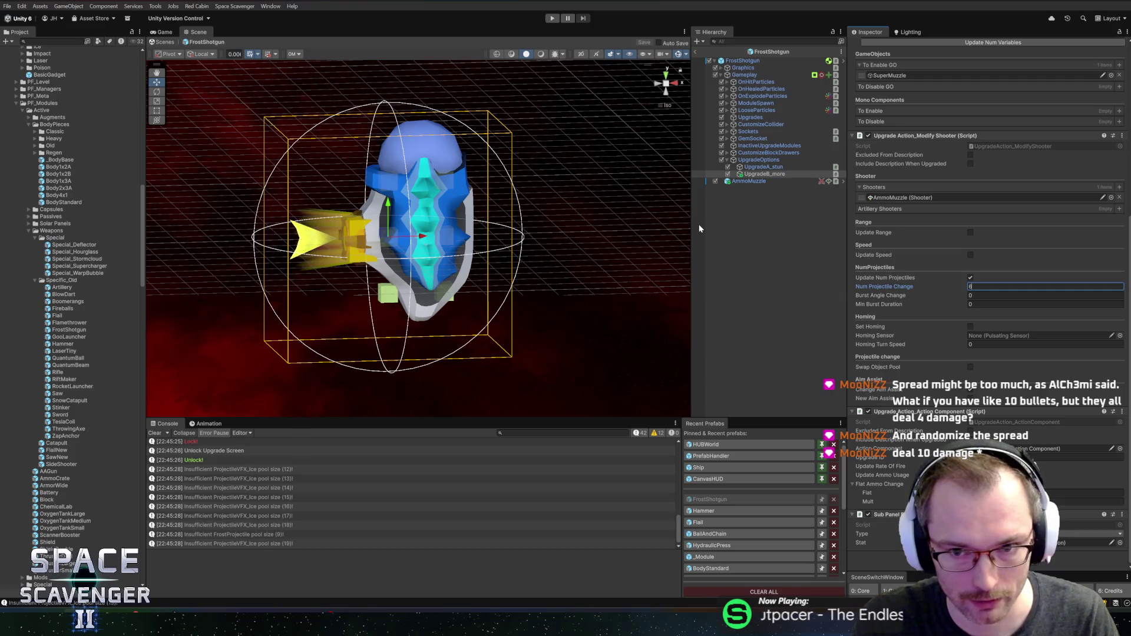
pyautogui.scroll(2, 980, 285)
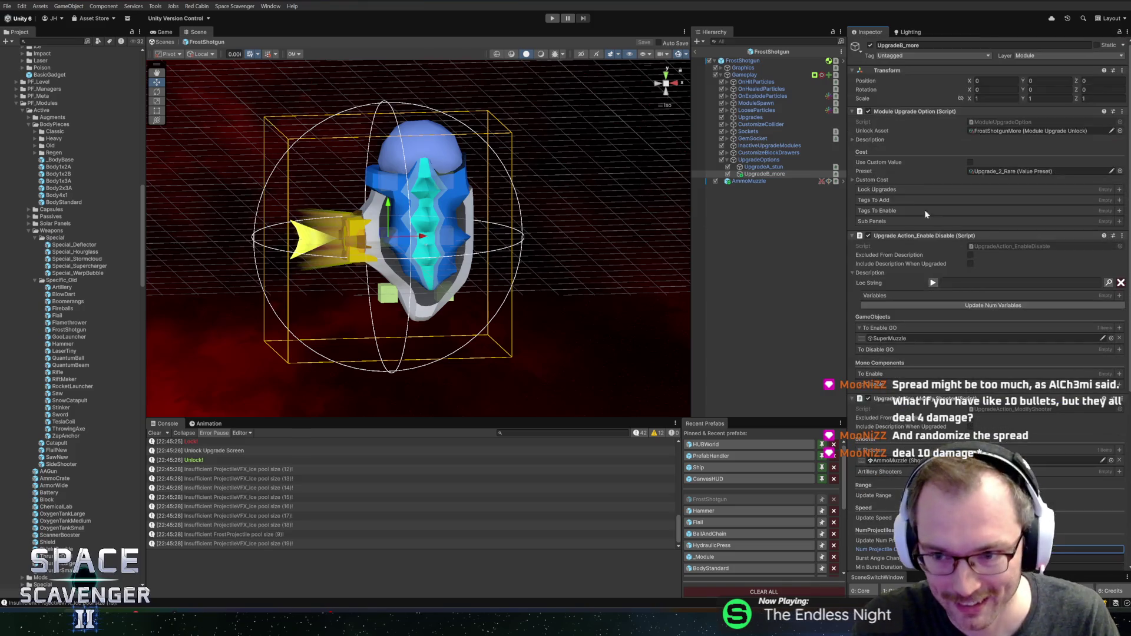
pyautogui.click(790, 189)
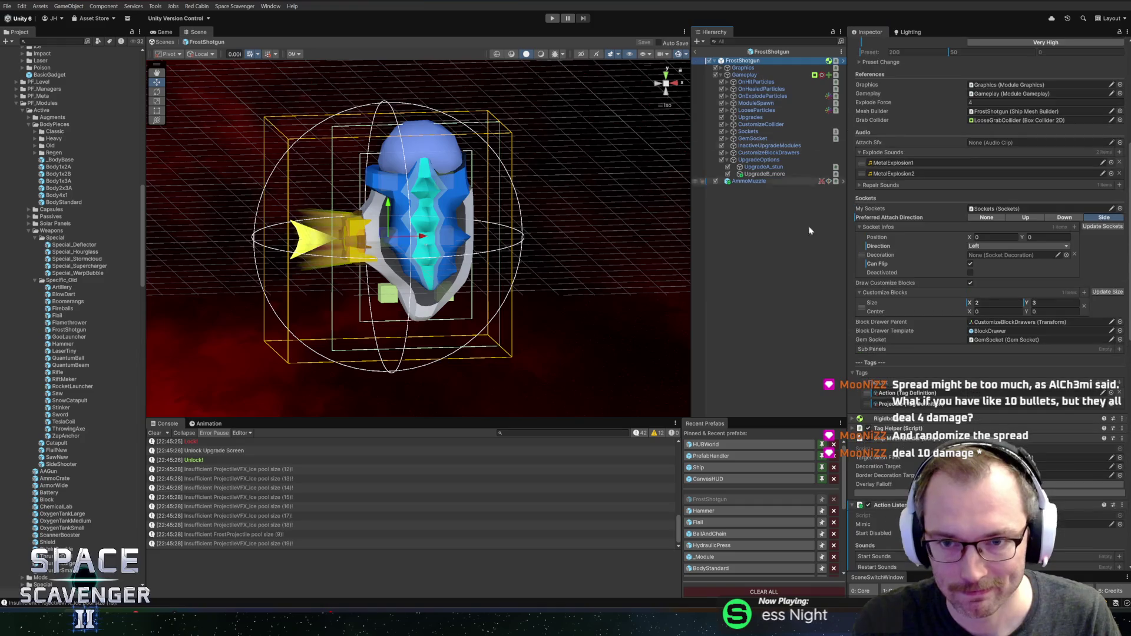
pyautogui.click(749, 181)
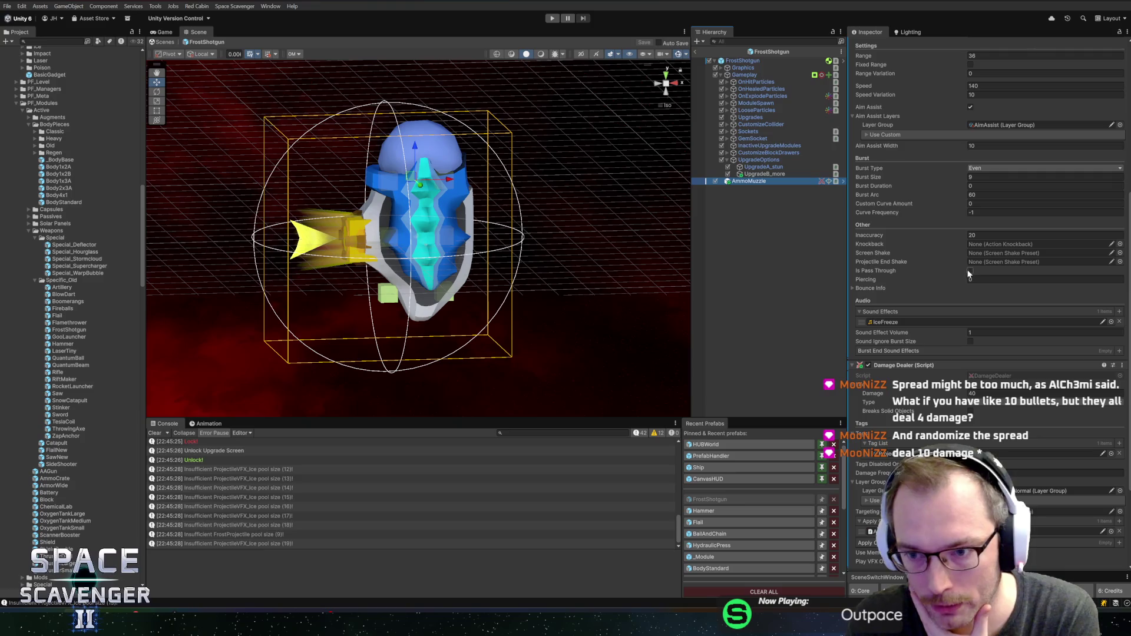
pyautogui.scroll(-3, 937, 318)
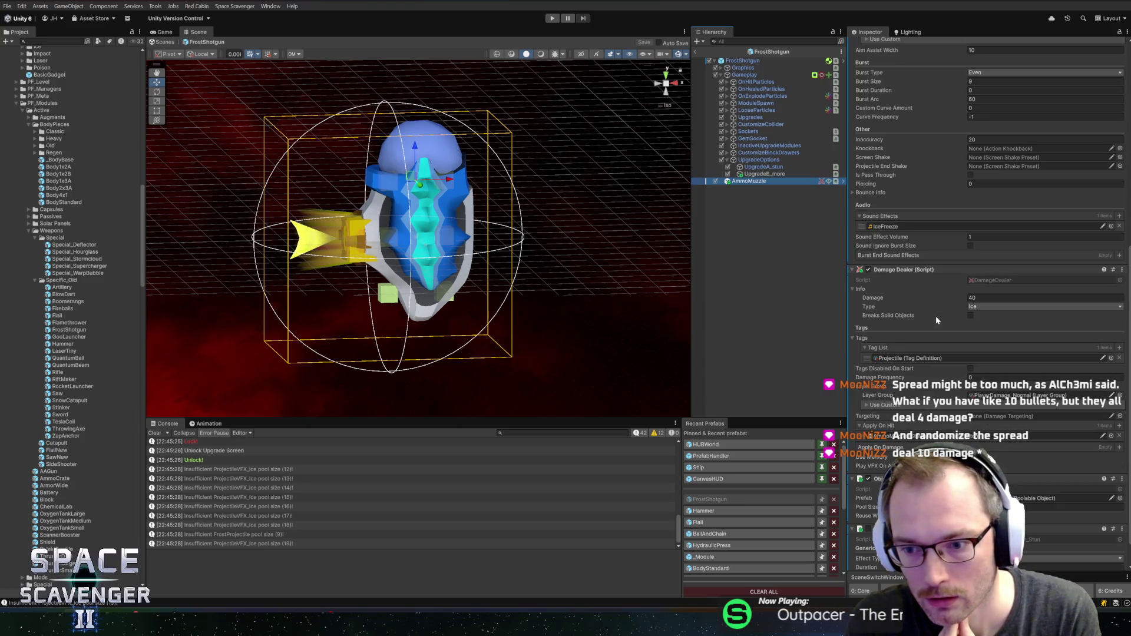
# Change the AmmoMuzzle's Damage Dealer damage from 40 to 12
pyautogui.click(990, 298)
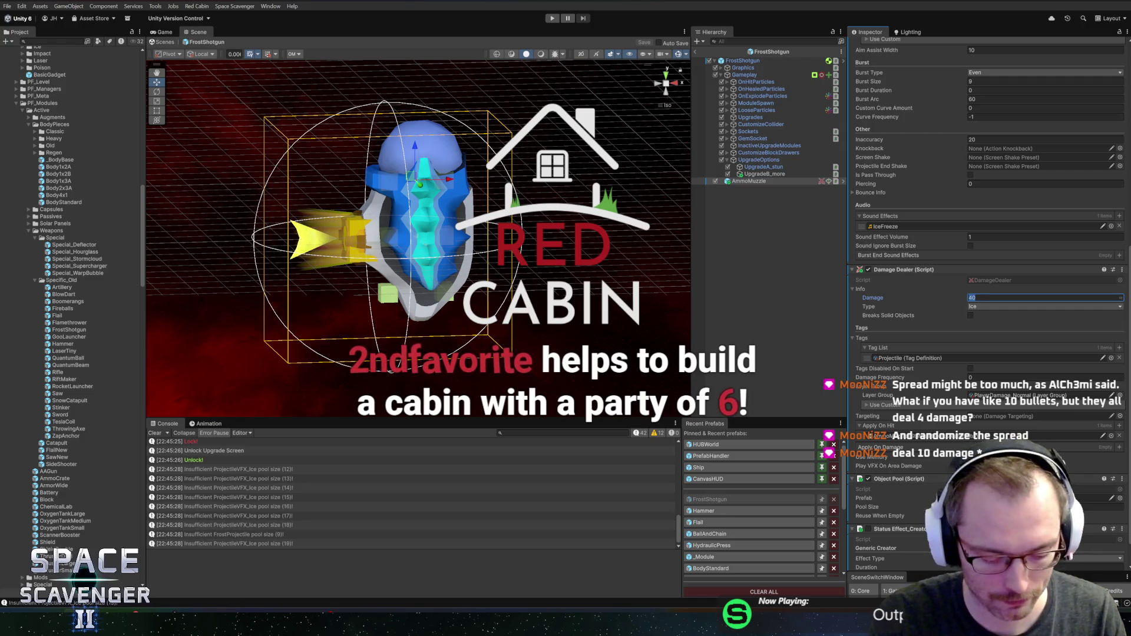
pyautogui.write('12')
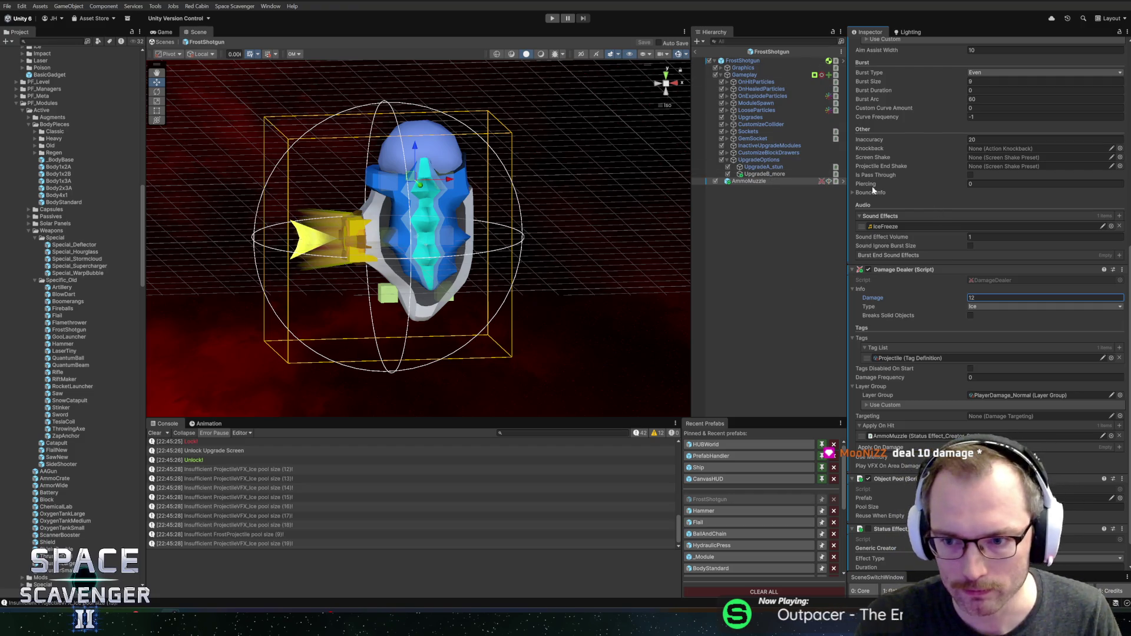
# Inspect the second upgrade option, then reselect and frame the AmmoMuzzle
pyautogui.click(747, 173)
pyautogui.press('f')
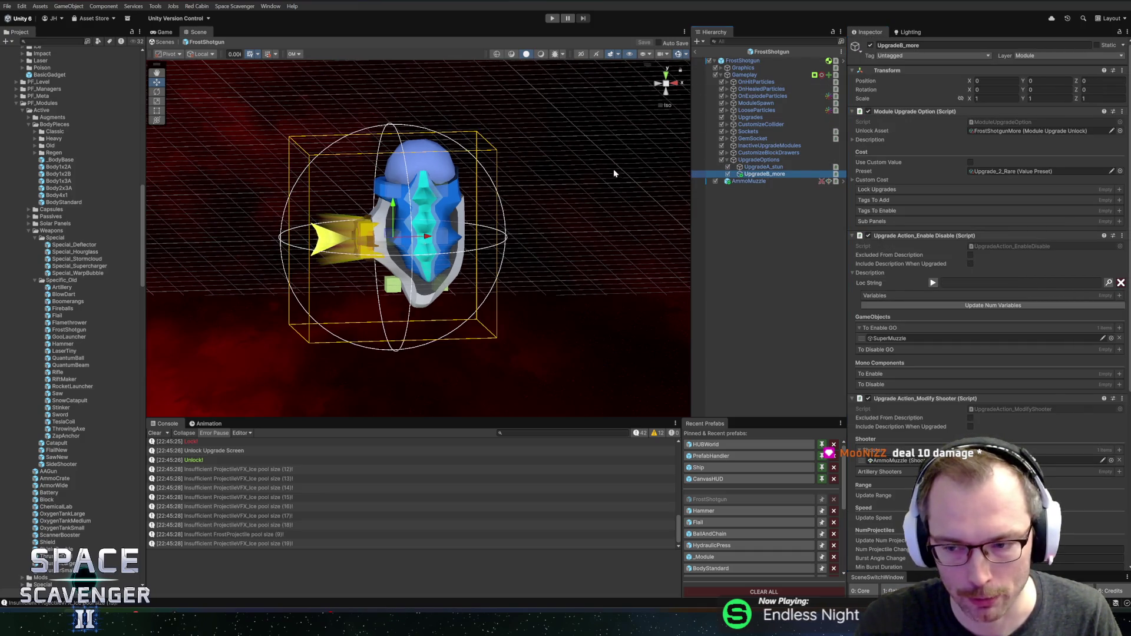
pyautogui.doubleClick(748, 181)
pyautogui.scroll(-5, 950, 254)
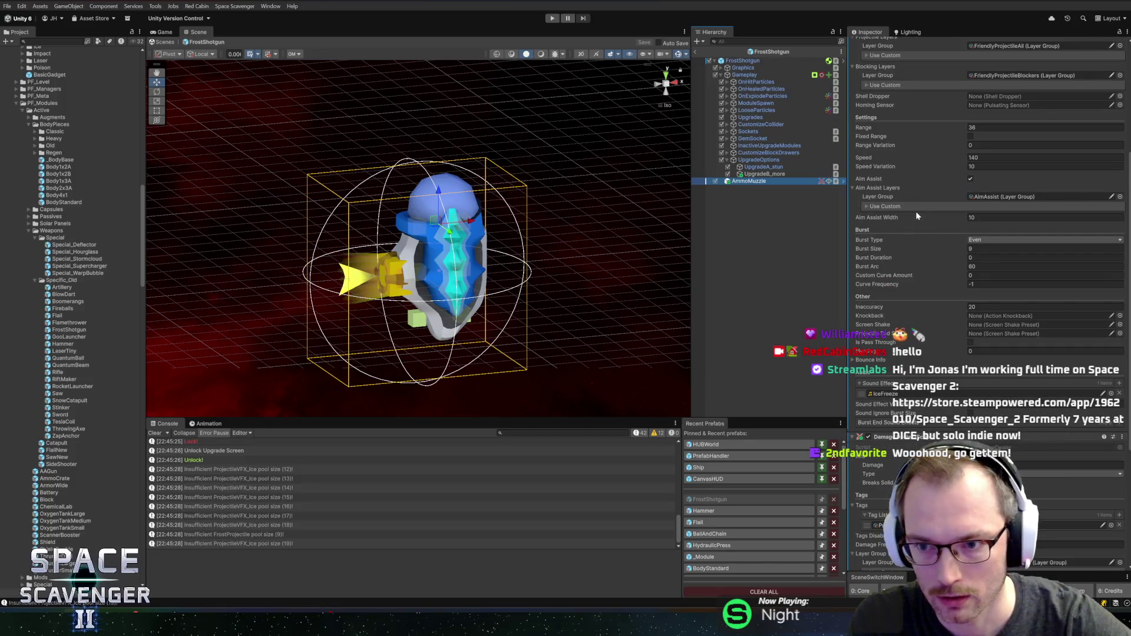
# Set the AmmoMuzzle Shooter Burst Type to Random and enter Play mode
pyautogui.click(991, 241)
pyautogui.click(996, 256)
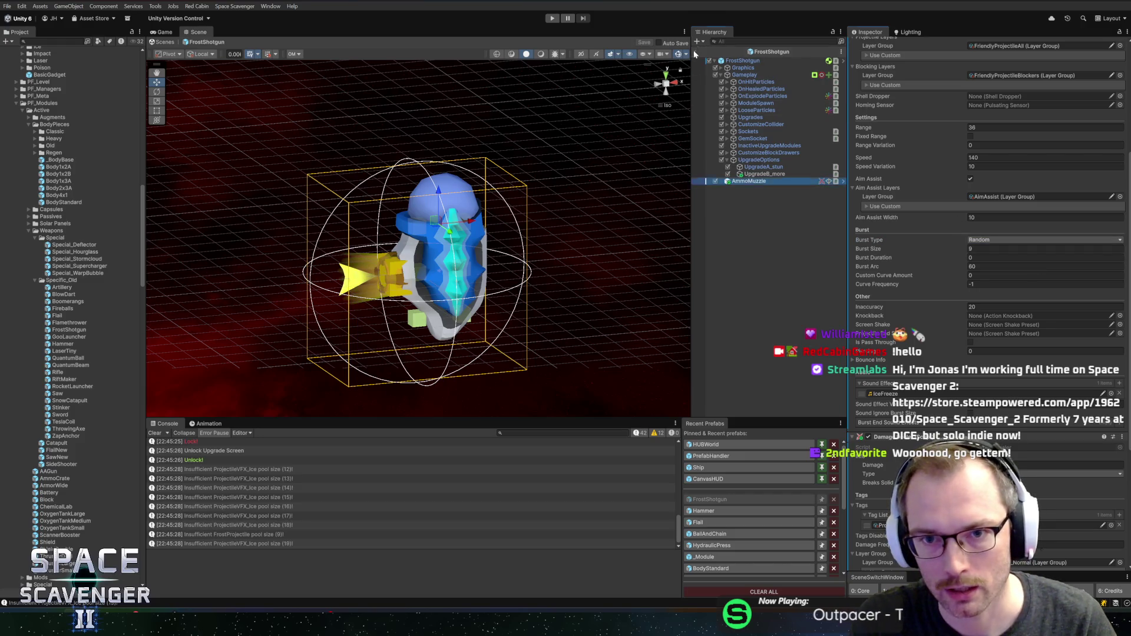
pyautogui.click(553, 19)
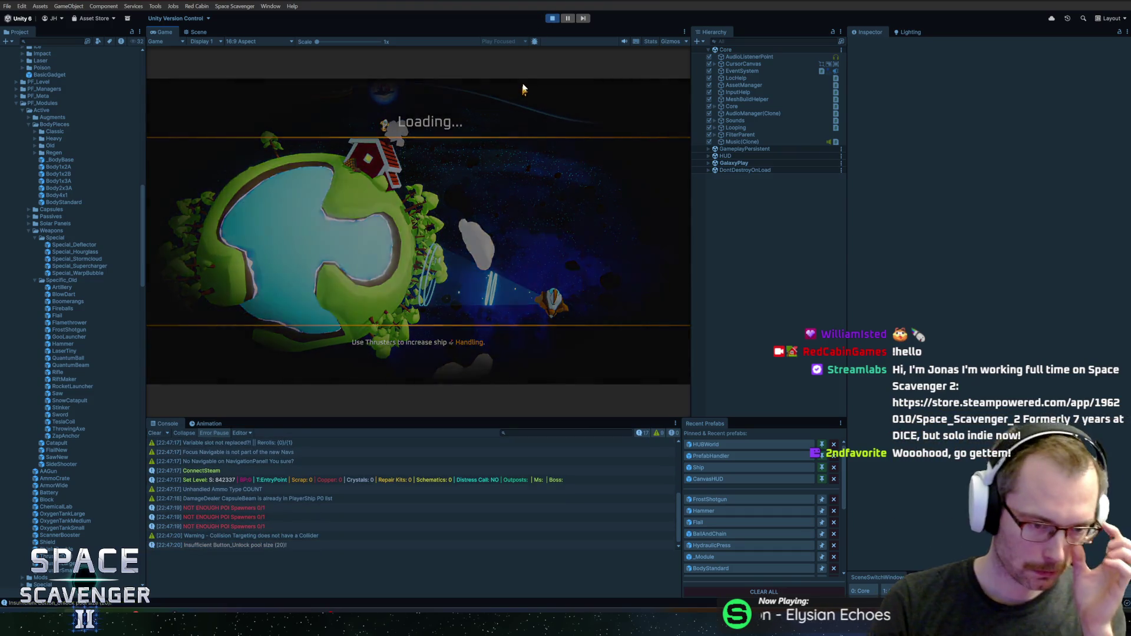
# Maximize the Game view, fly from the station firing frost spreads, and briefly open the ship builder
pyautogui.doubleClick(167, 34)
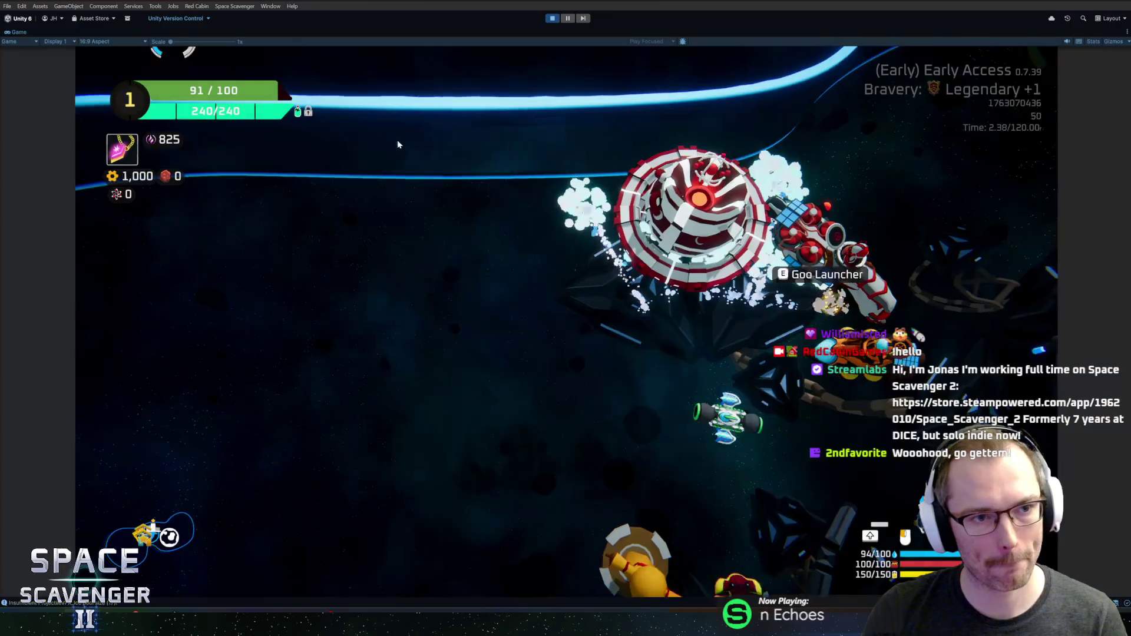
pyautogui.press('a')
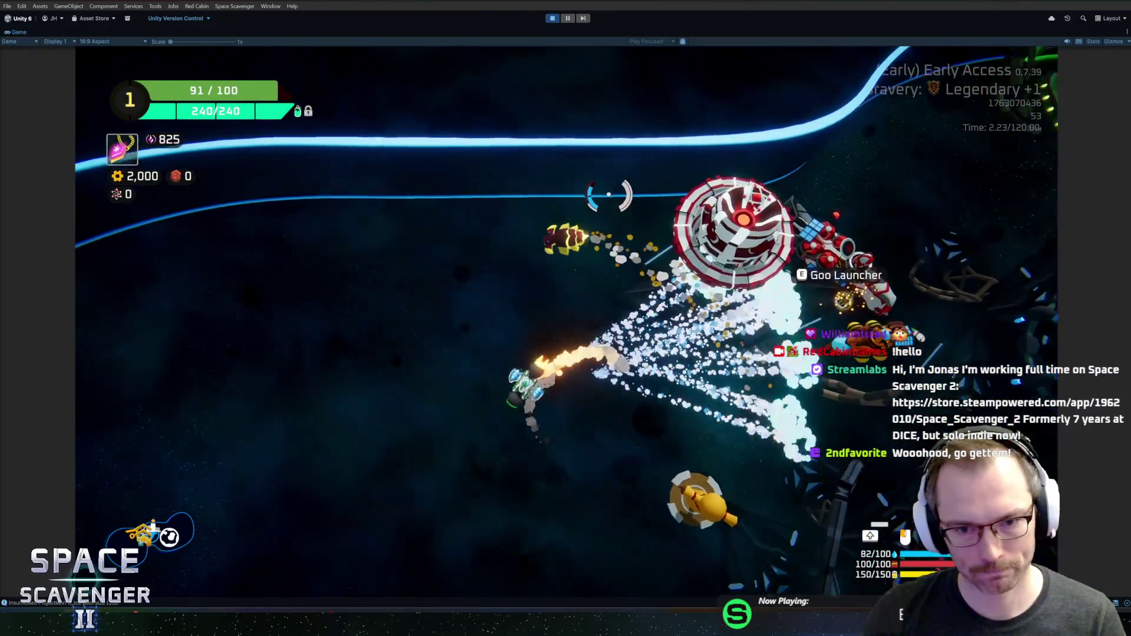
pyautogui.click(625, 159)
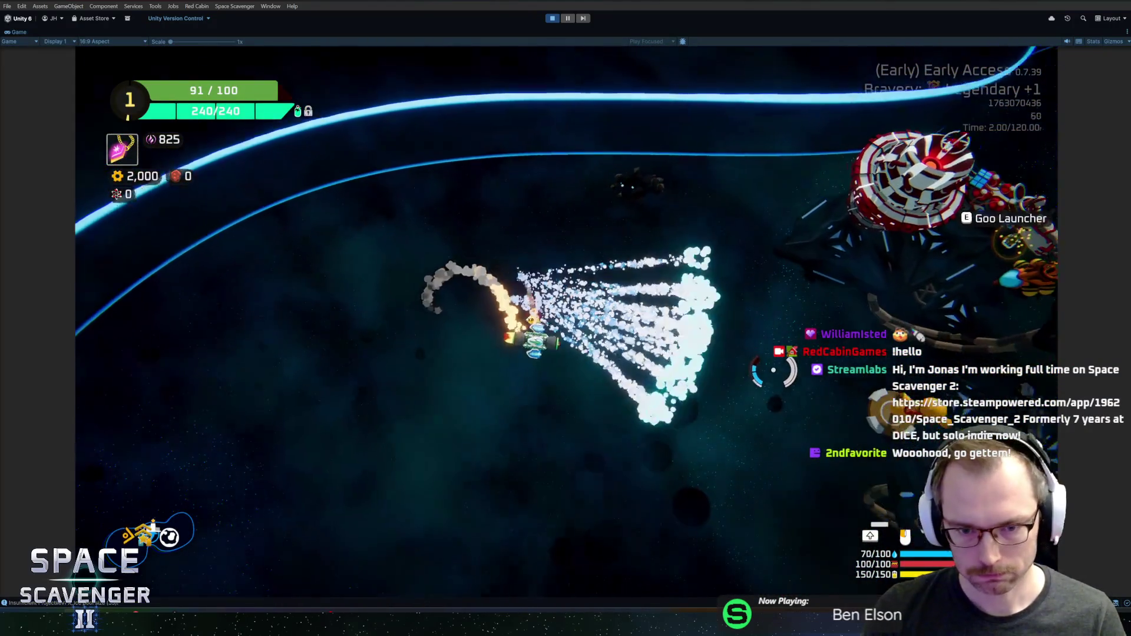
pyautogui.click(719, 260)
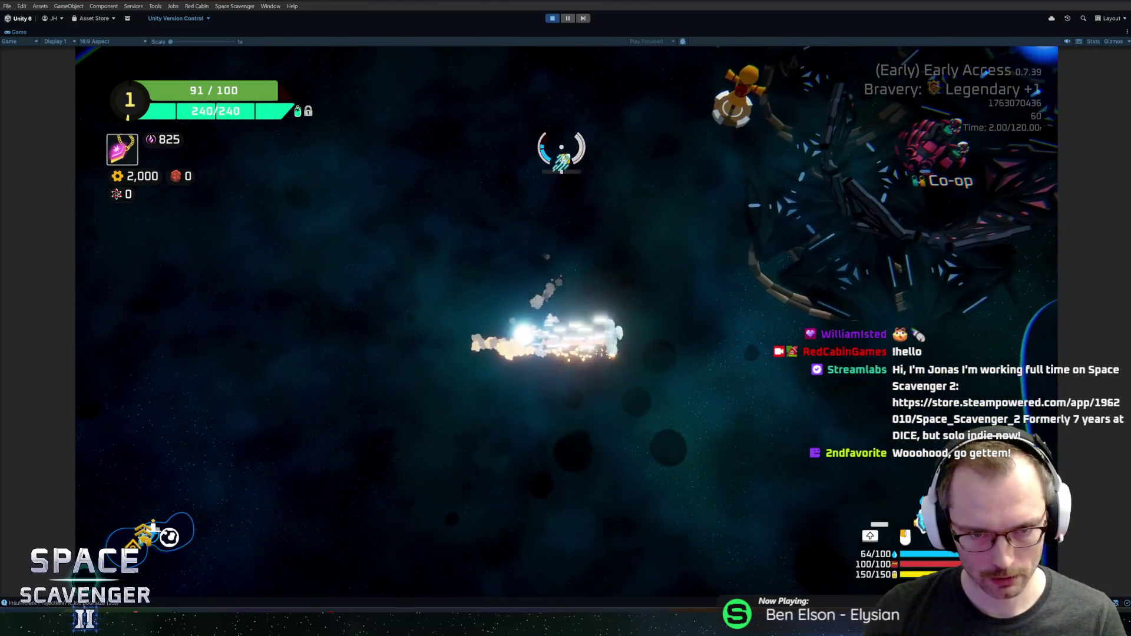
pyautogui.click(404, 165)
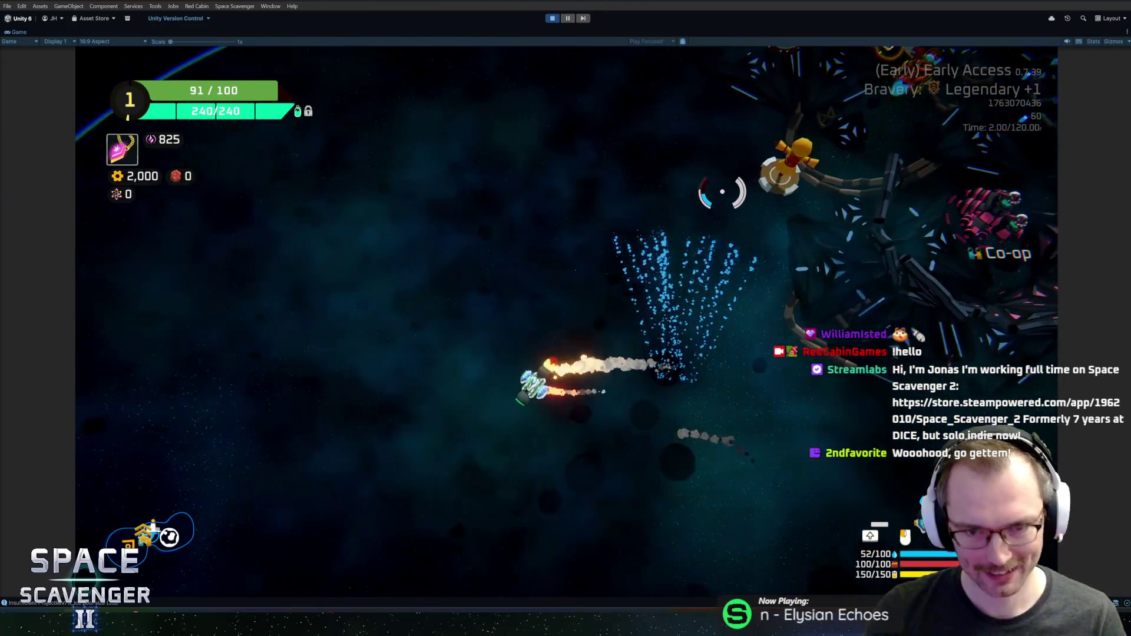
pyautogui.press('Tab')
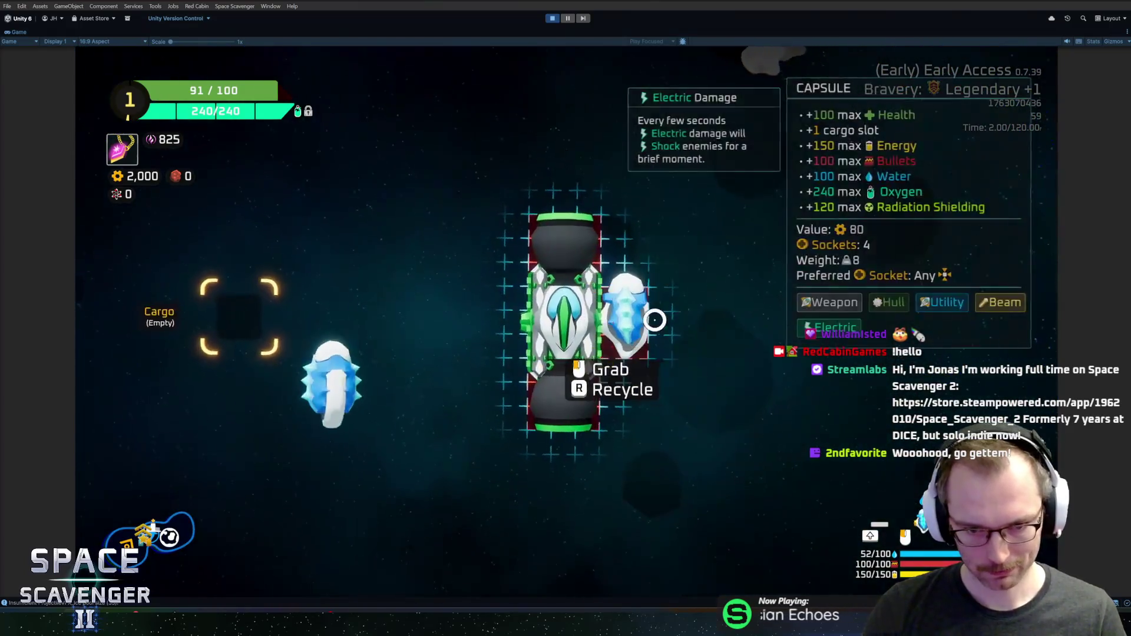
pyautogui.press('Tab')
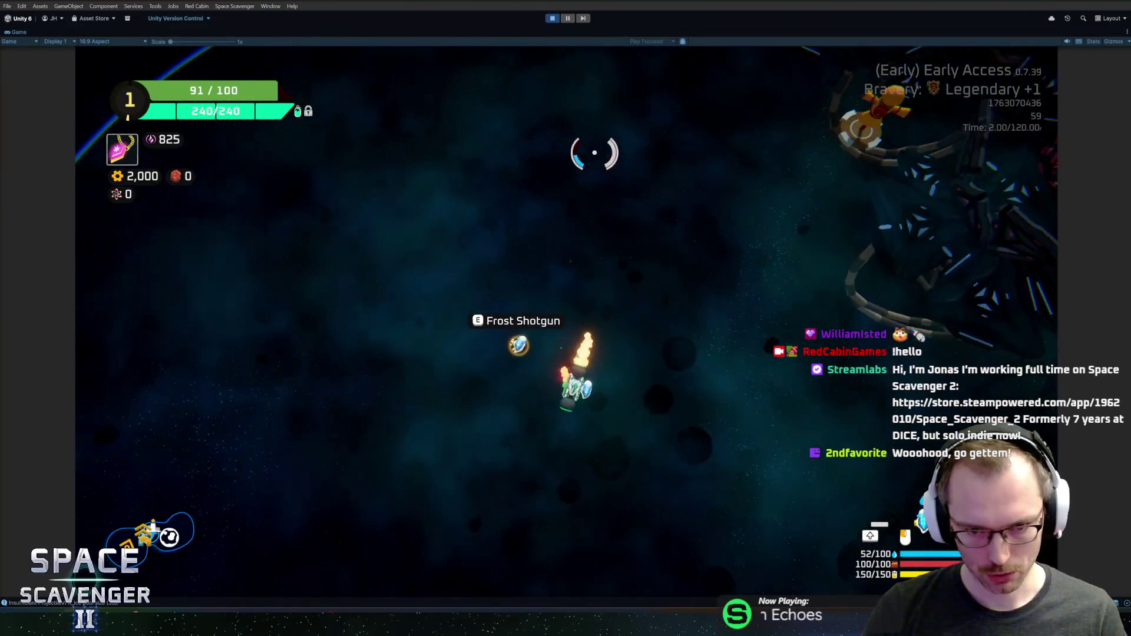
pyautogui.click(551, 153)
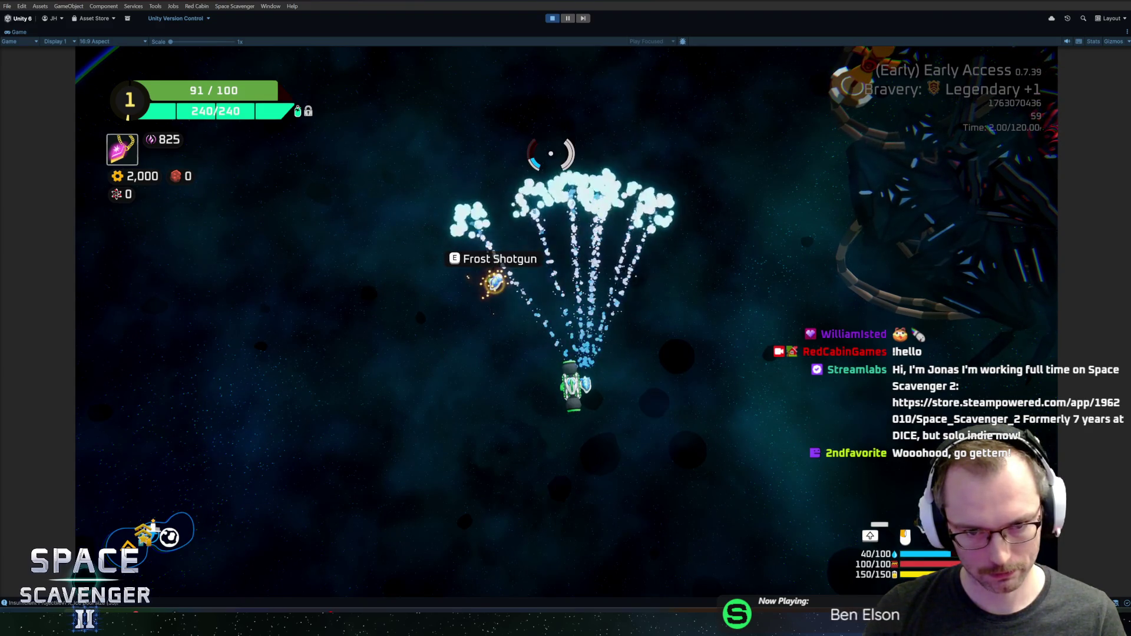
# Fire repeated fans of frost shots around the reticle until the ammo runs out
pyautogui.click(404, 202)
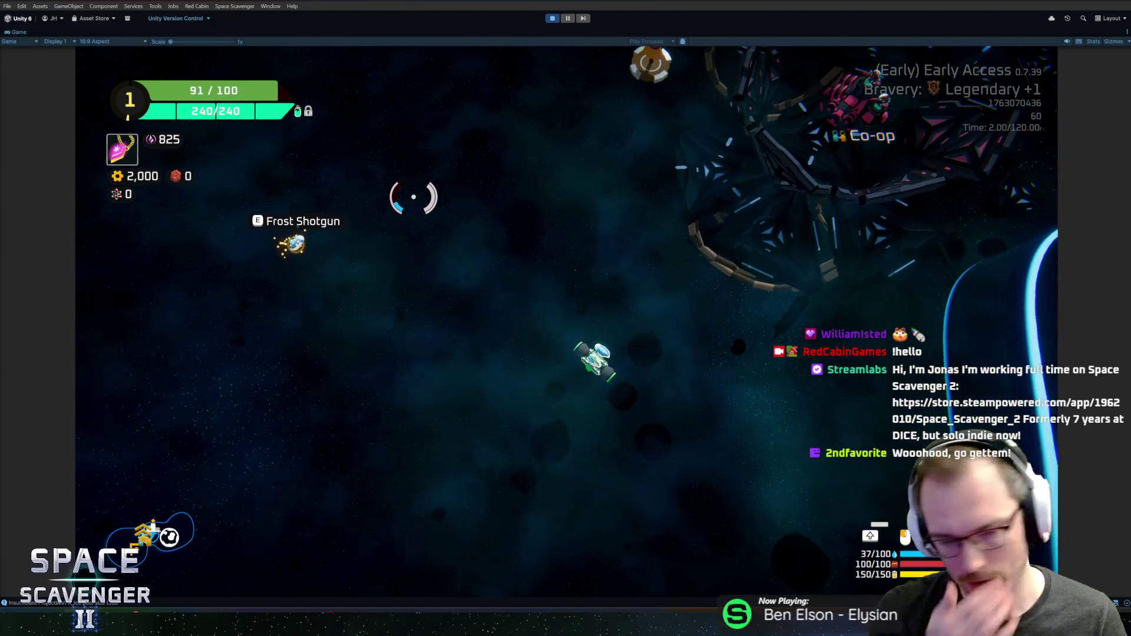
pyautogui.click(448, 180)
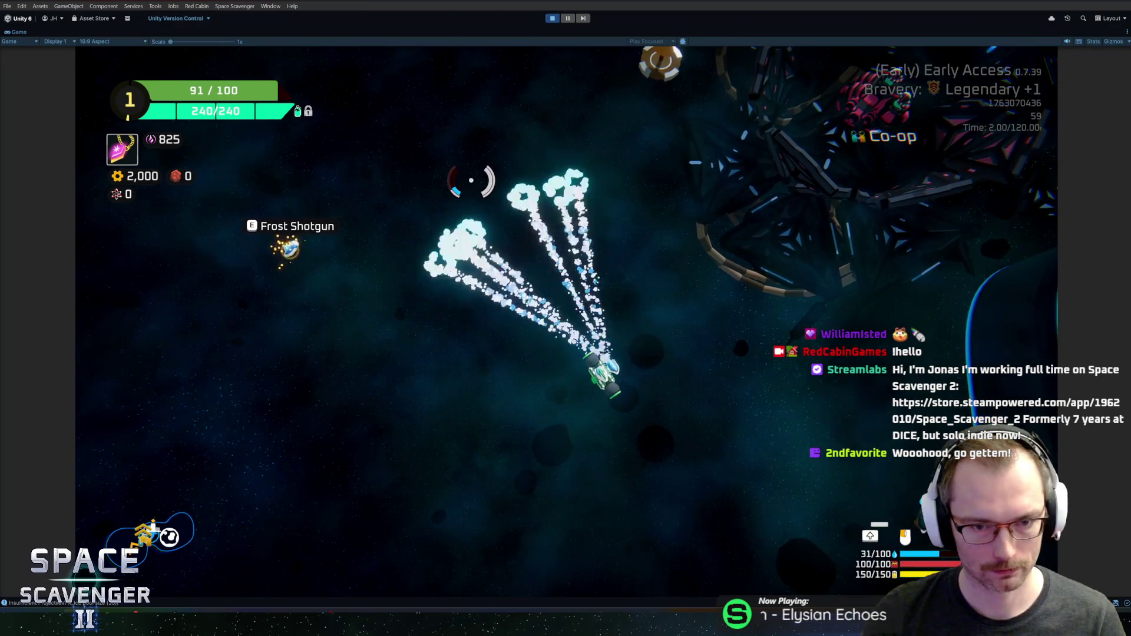
pyautogui.click(660, 189)
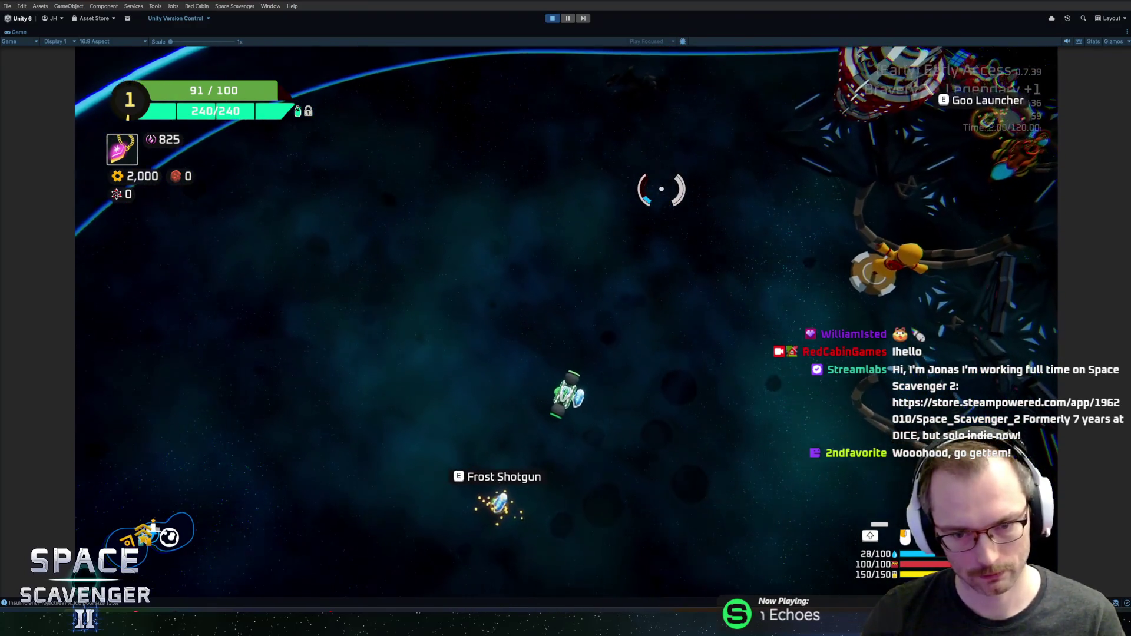
pyautogui.click(680, 183)
pyautogui.click(687, 182)
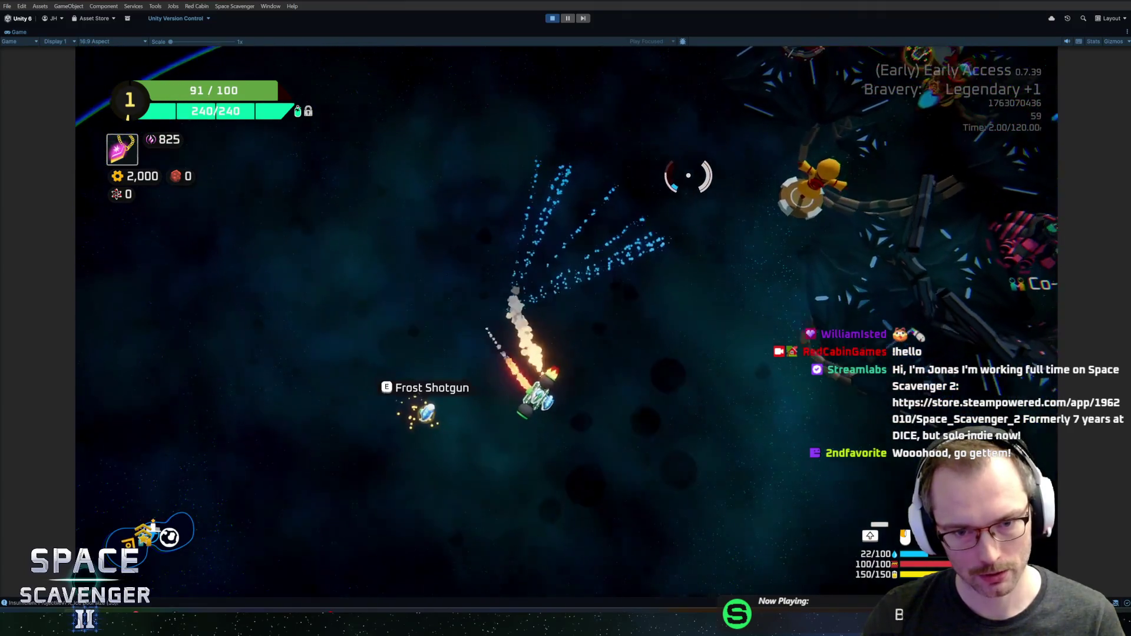
pyautogui.click(654, 156)
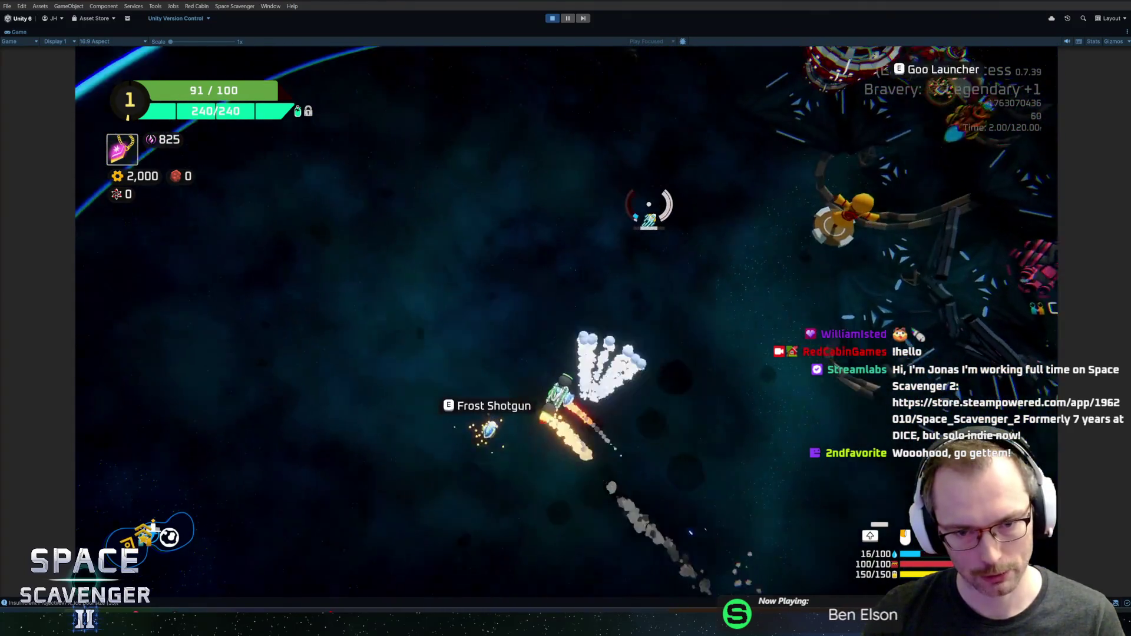
pyautogui.click(654, 202)
pyautogui.click(760, 248)
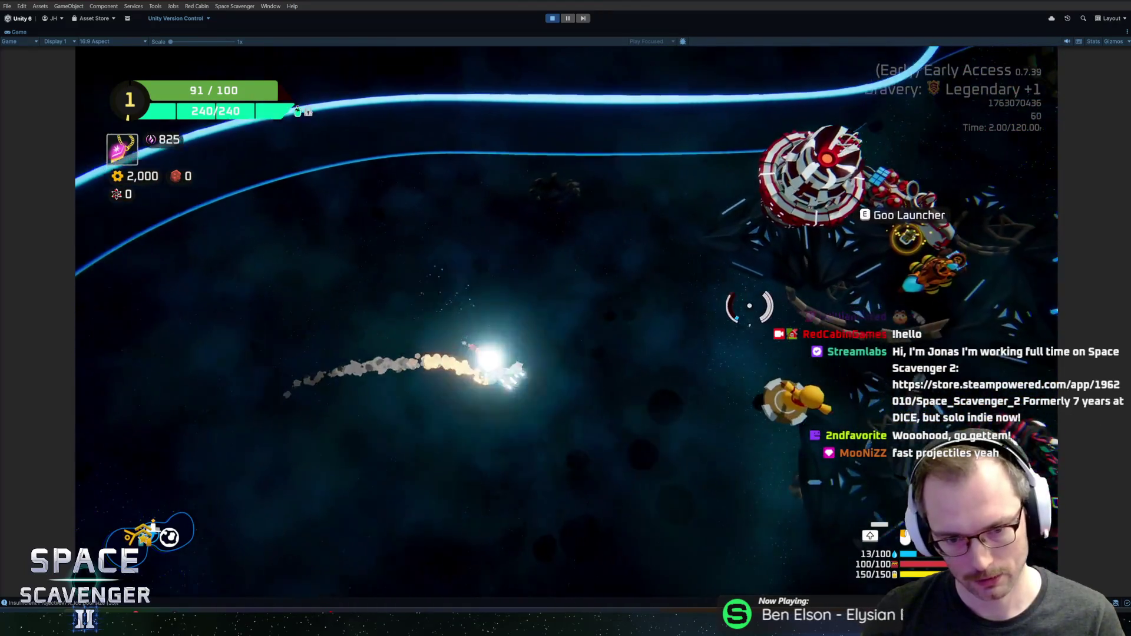
pyautogui.click(560, 147)
pyautogui.click(507, 141)
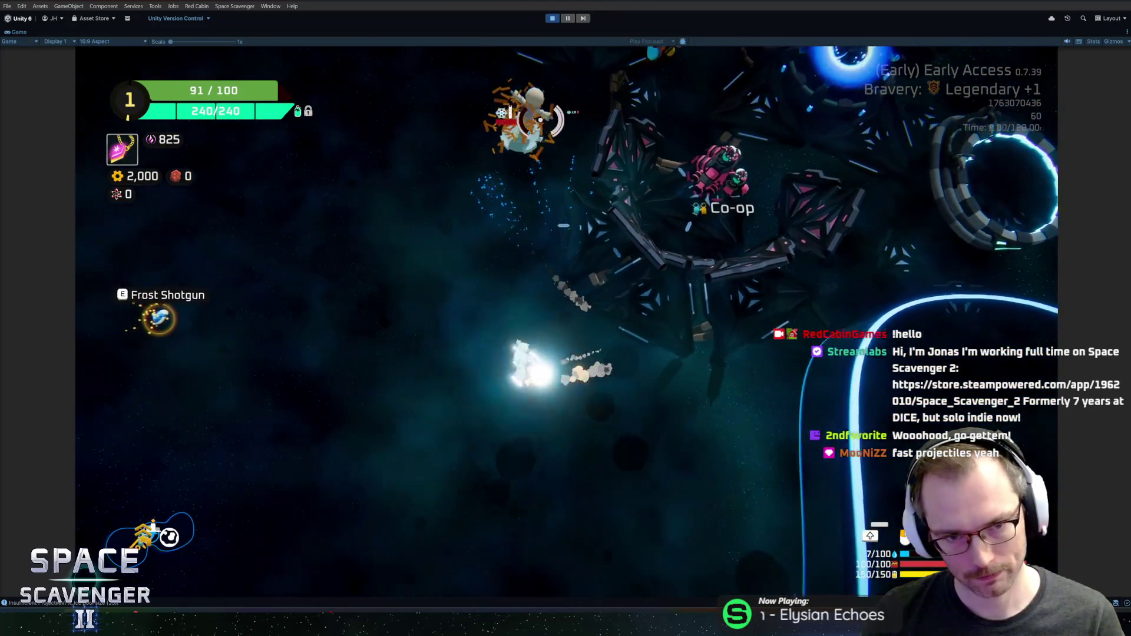
pyautogui.click(725, 254)
pyautogui.click(784, 259)
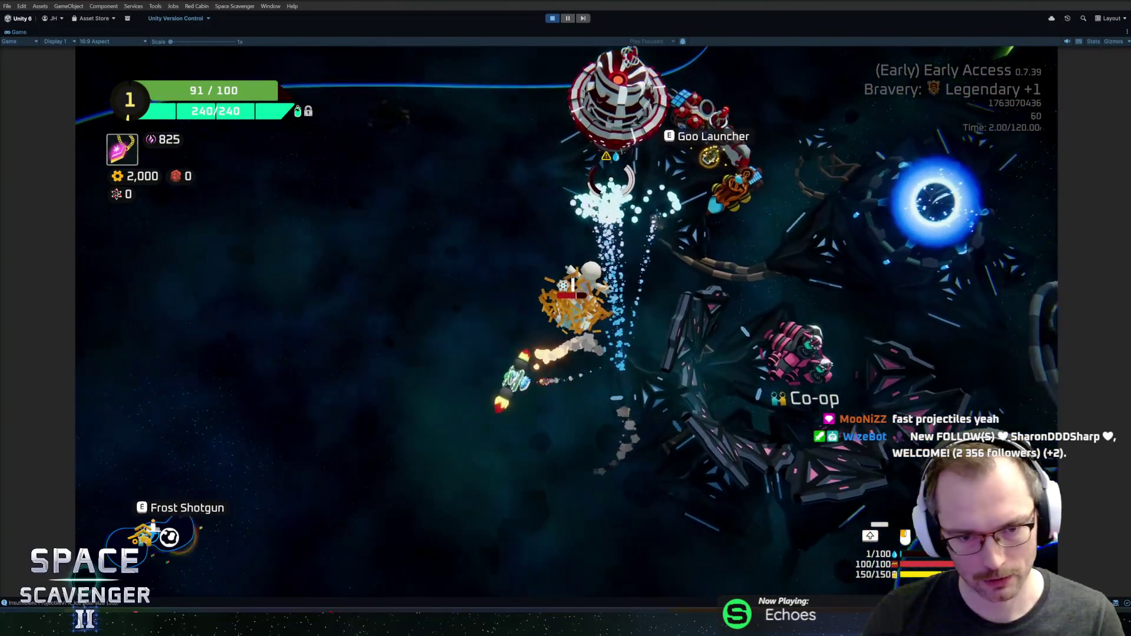
# Try the developer console, then stop Play mode and reopen the FrostShotgun prefab
pyautogui.press('`')
pyautogui.write('add')
pyautogui.press('Escape')
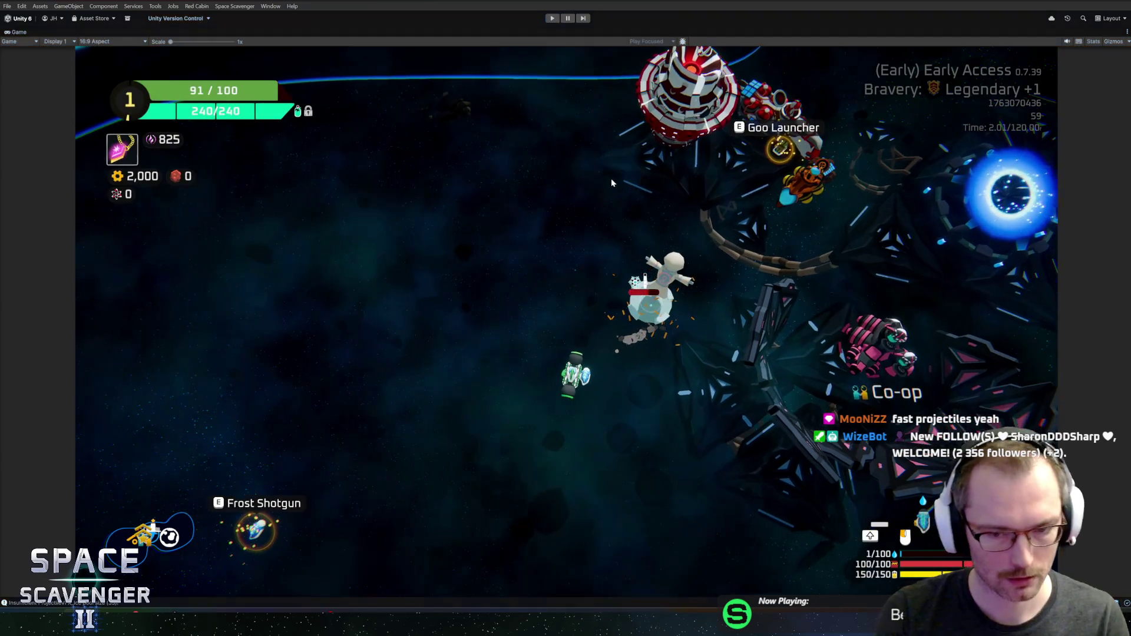
pyautogui.hotkey('ctrl', 'p')
pyautogui.click(727, 499)
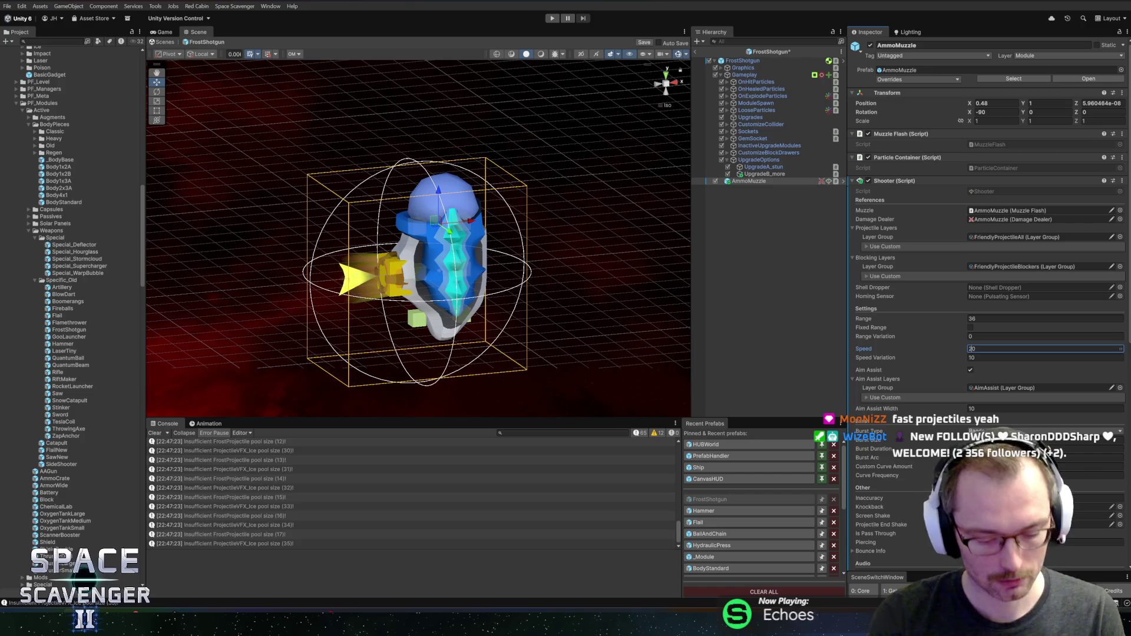
# With Speed at 280, set Speed Variation to 0 and save the prefab
pyautogui.click(989, 362)
pyautogui.write('0')
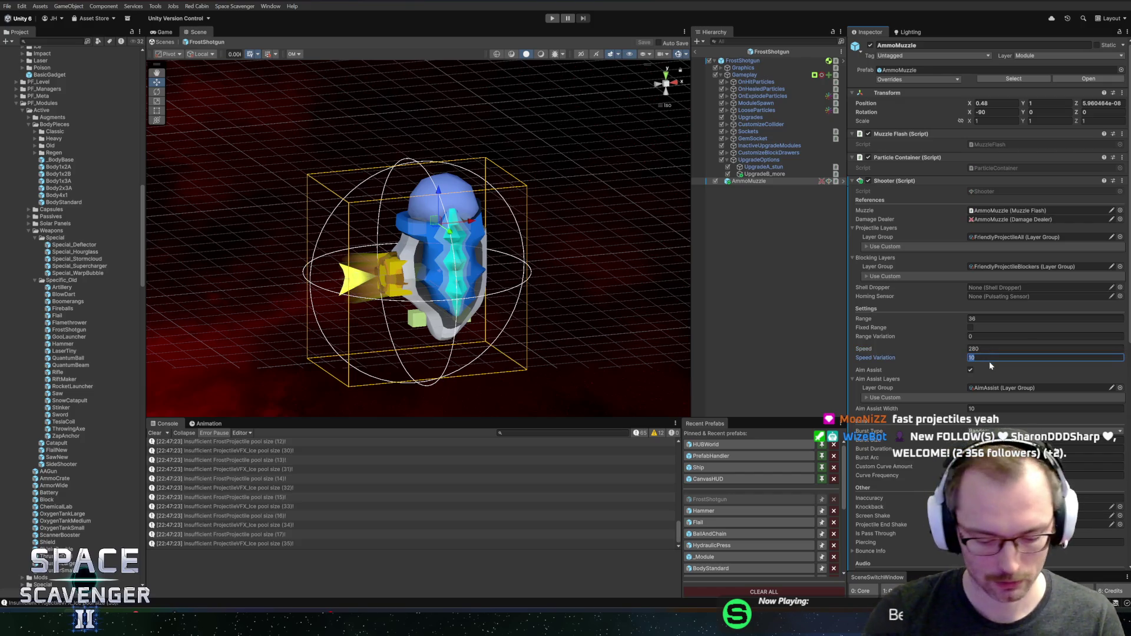
pyautogui.hotkey('ctrl', 's')
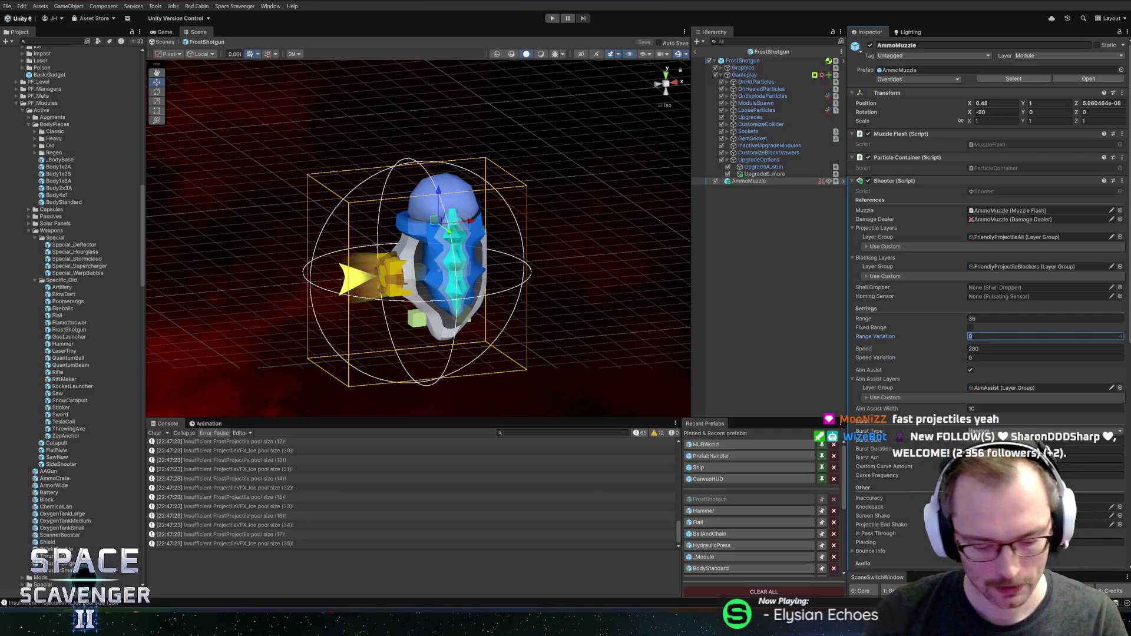
pyautogui.write('5')
# Set Range to 30 and Range Variation to 5, then exit the prefab
pyautogui.click(1001, 318)
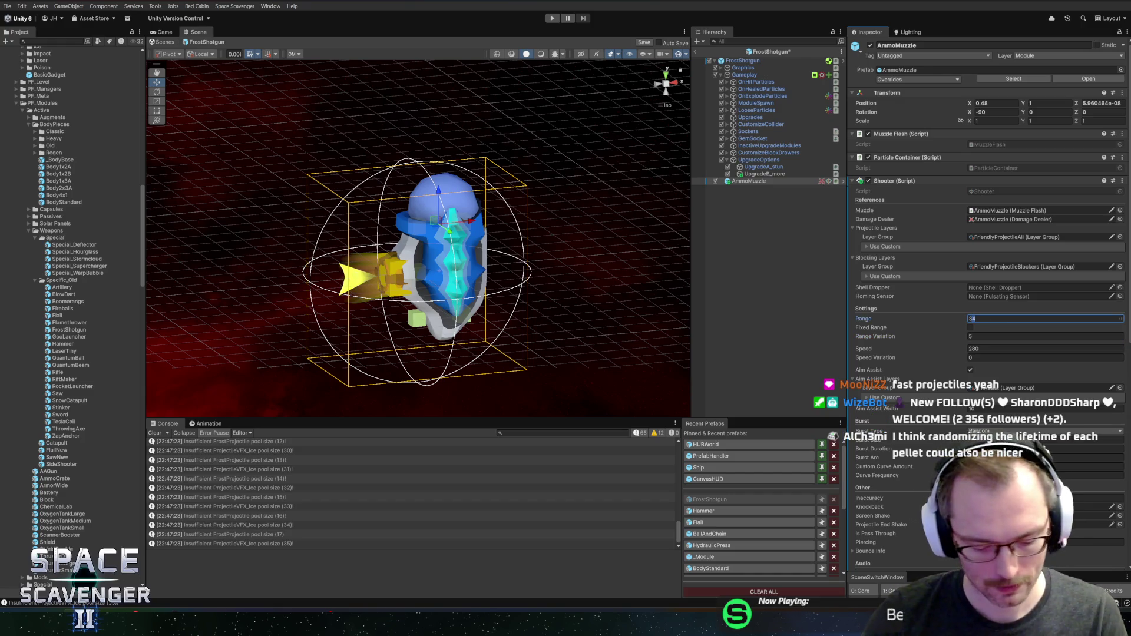
pyautogui.press('Tab')
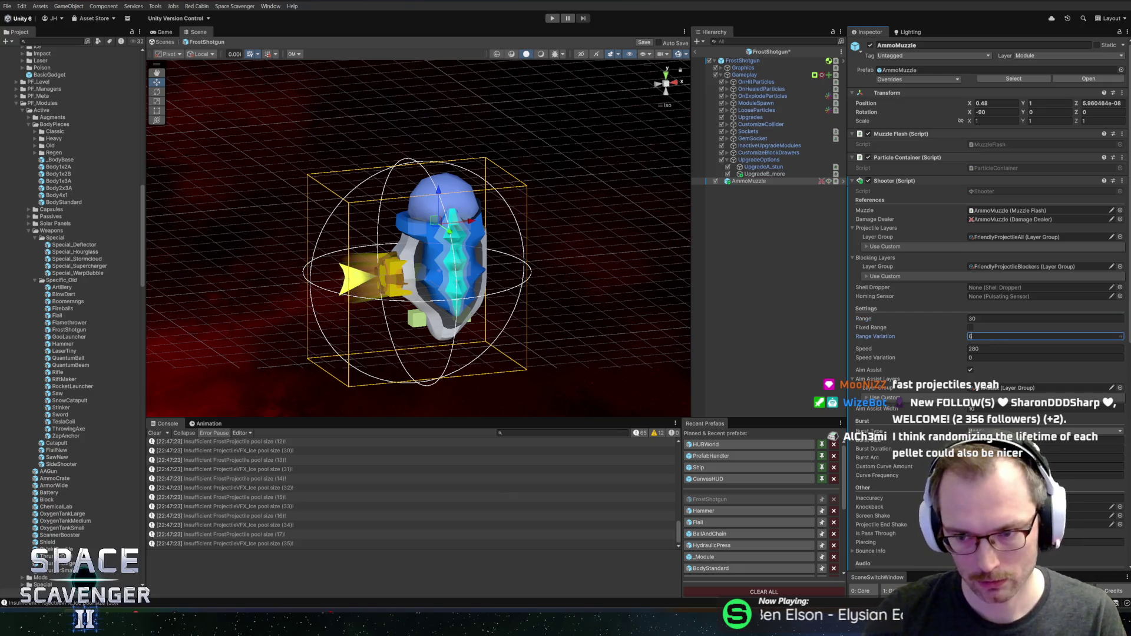
pyautogui.click(697, 53)
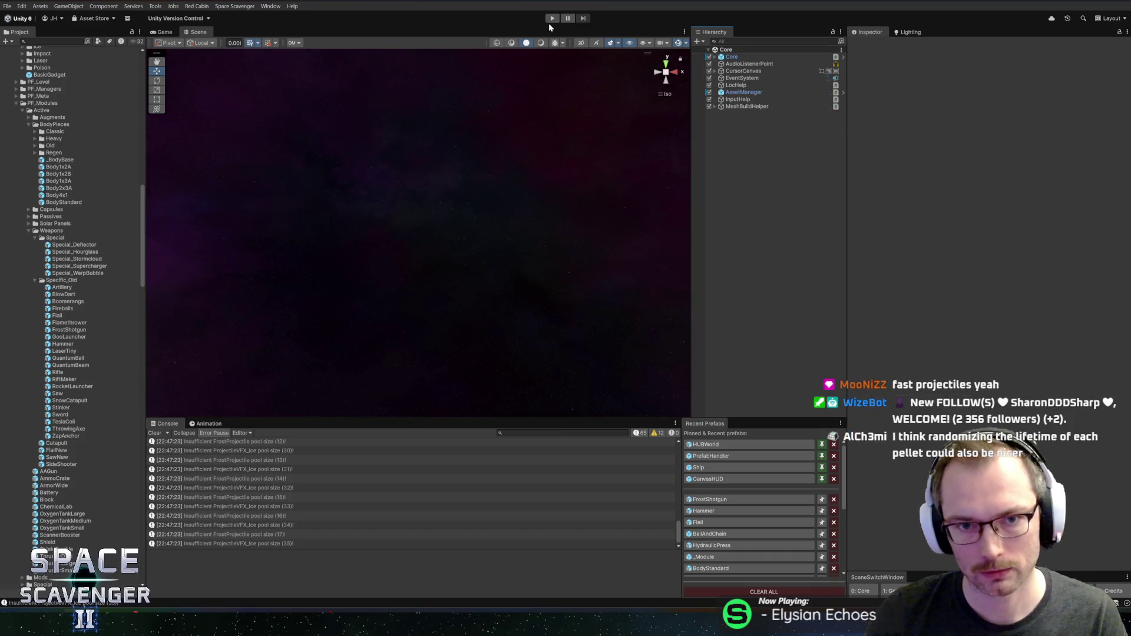
# Enter Play mode and maximize the Game view with Shift+Space
pyautogui.click(554, 19)
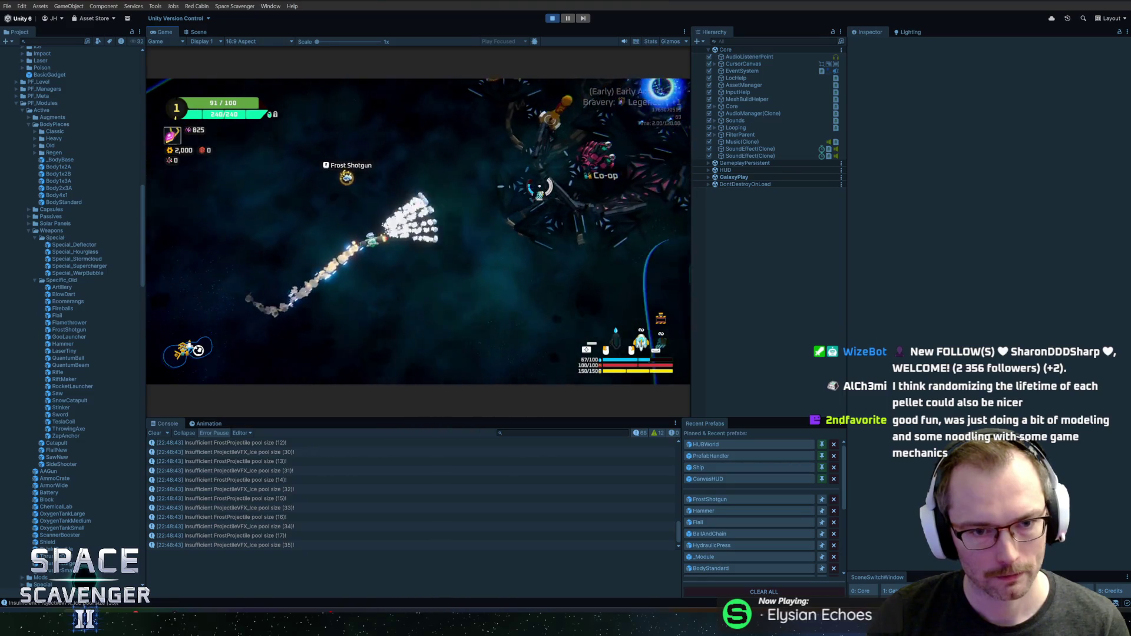
pyautogui.hotkey('shift', 'space')
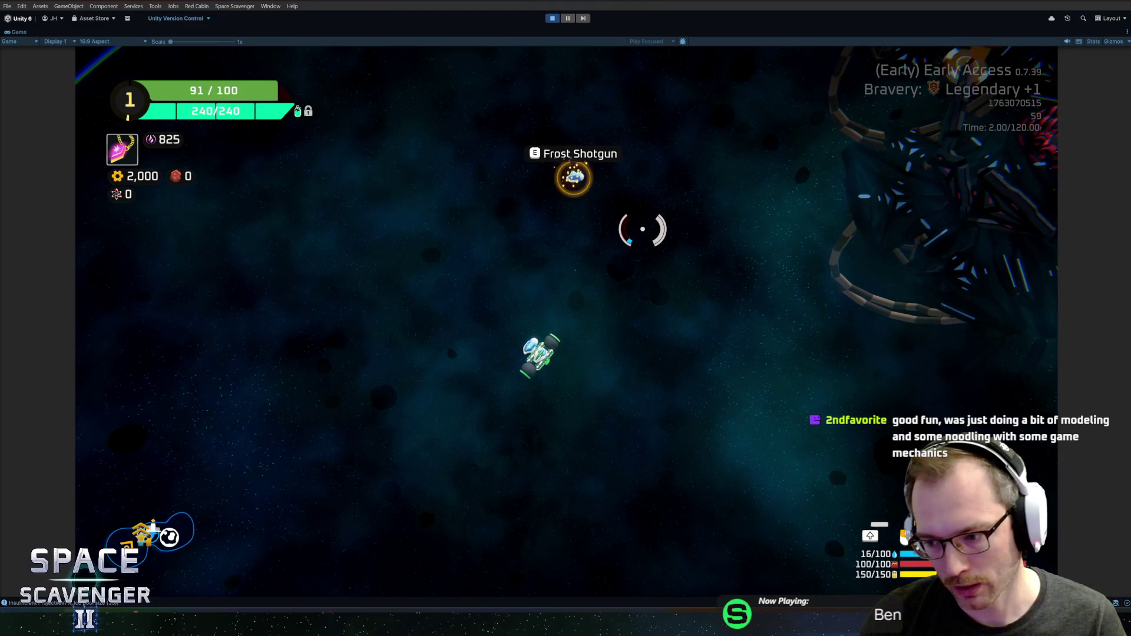
# Spawn TrainingDummy_invincible from console history and blast it with the Frost Shotgun
pyautogui.press('`')
pyautogui.press('Up')
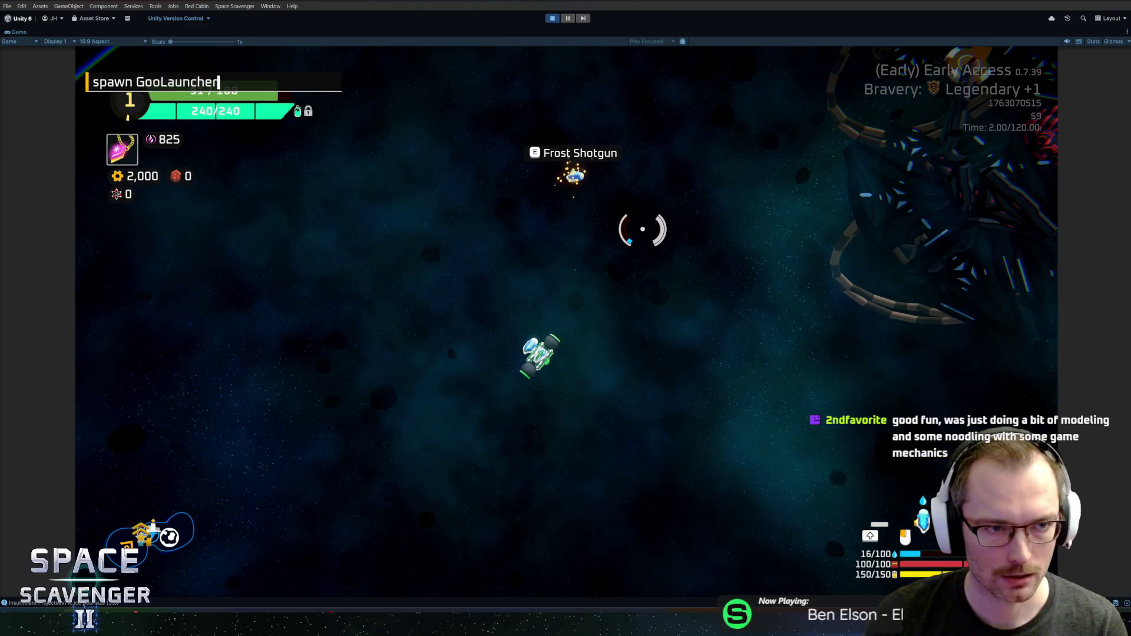
pyautogui.press('Up')
pyautogui.press('Up')
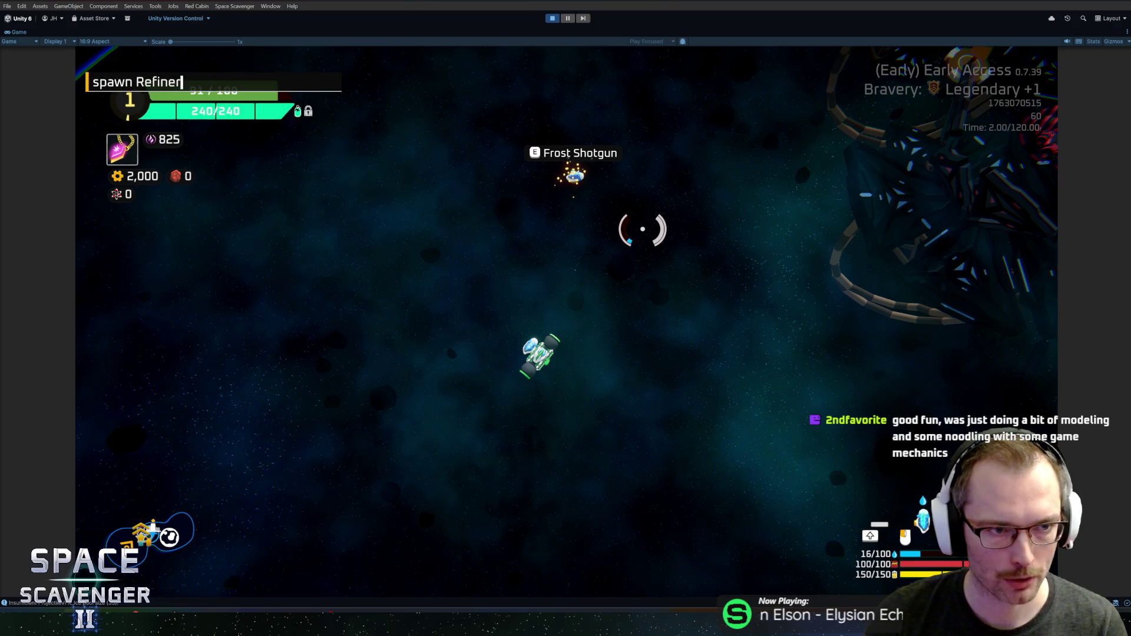
pyautogui.press('Down')
pyautogui.press('Up')
pyautogui.press('Return')
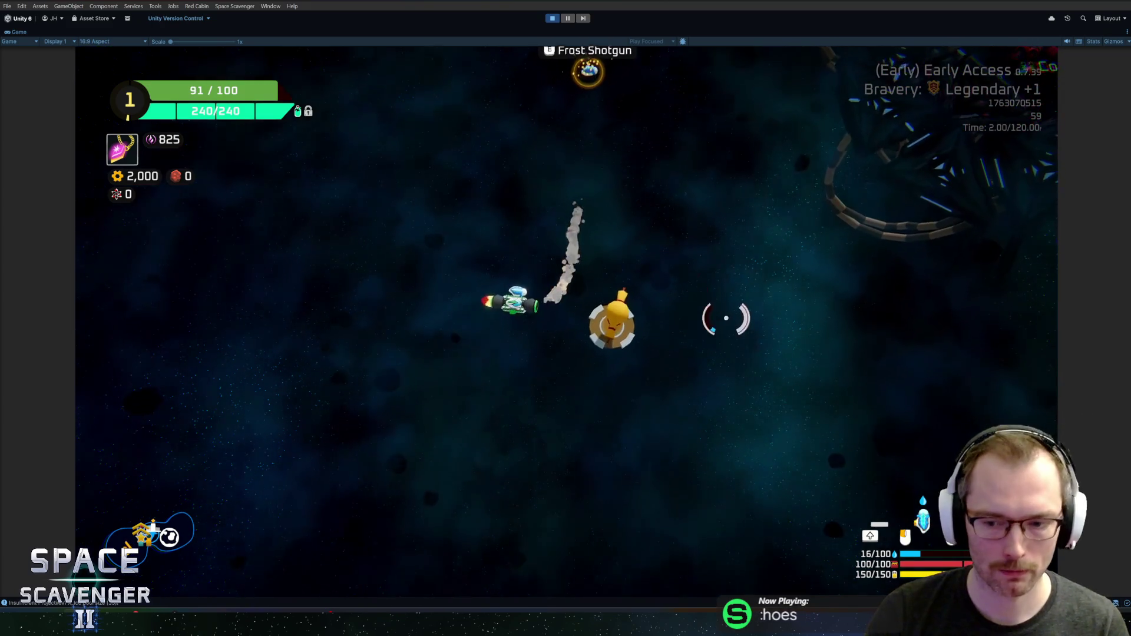
pyautogui.click(725, 325)
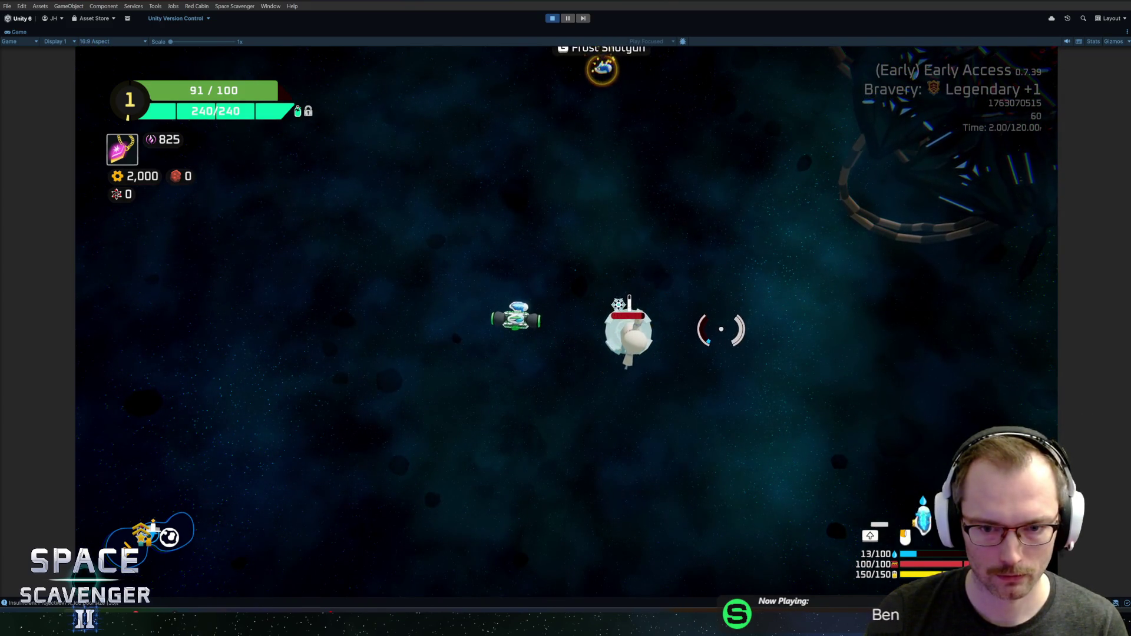
pyautogui.click(721, 329)
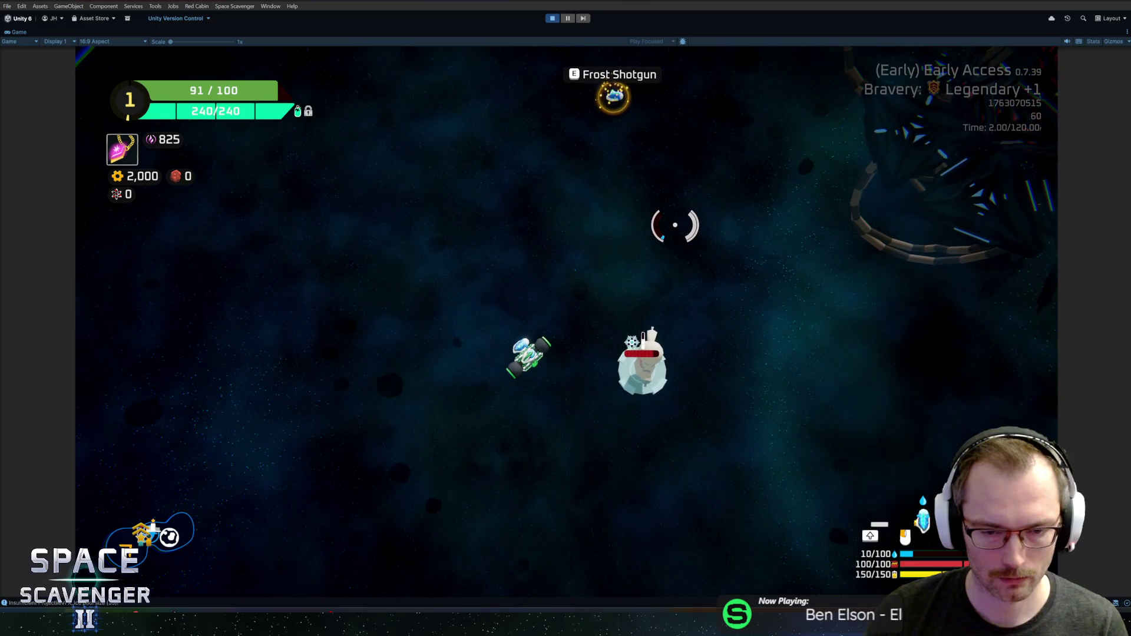
pyautogui.click(687, 416)
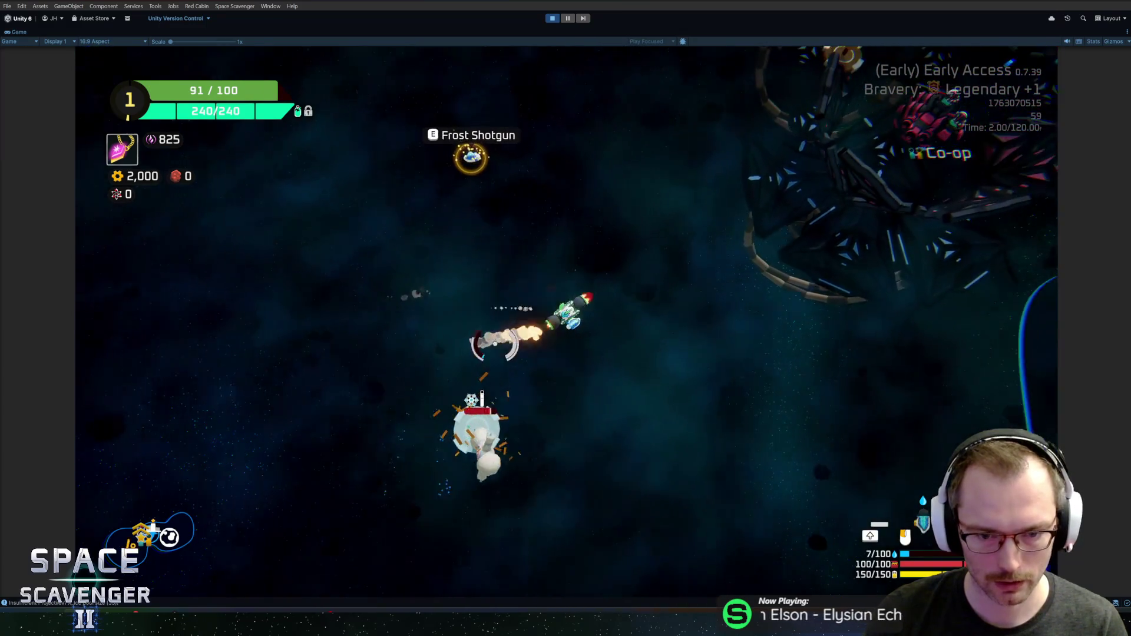
# Spawn an enemy, run 'ship infiniteAmmo', and open the error's ChargeState.cs:113 line
pyautogui.press('`')
pyautogui.write('spawn gr')
pyautogui.press('Return')
pyautogui.press('`')
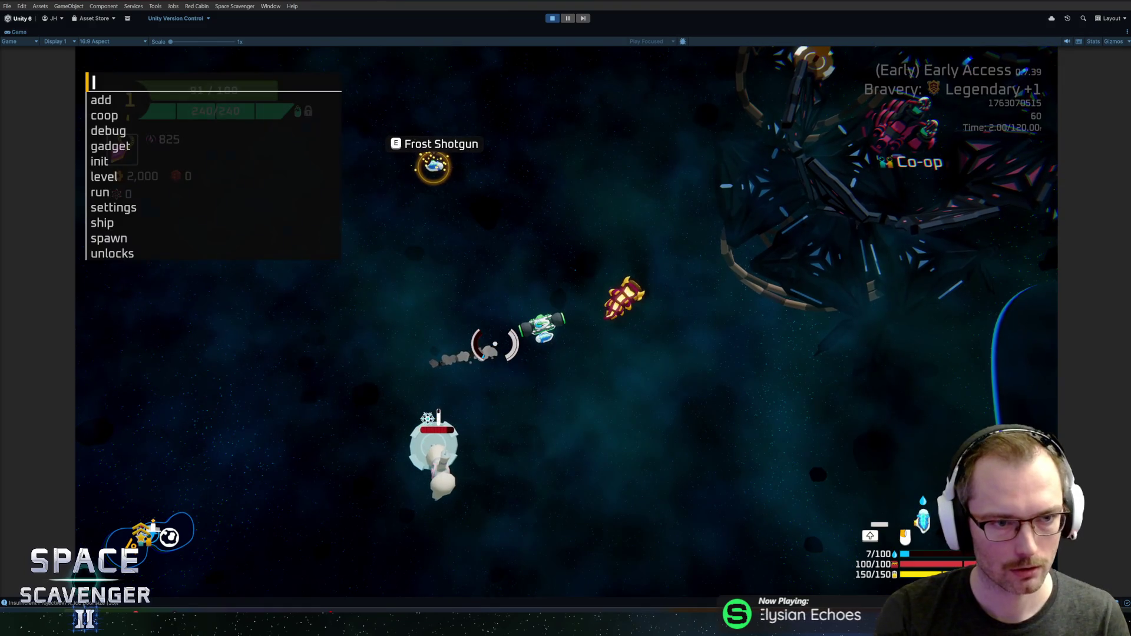
pyautogui.write('ship infini')
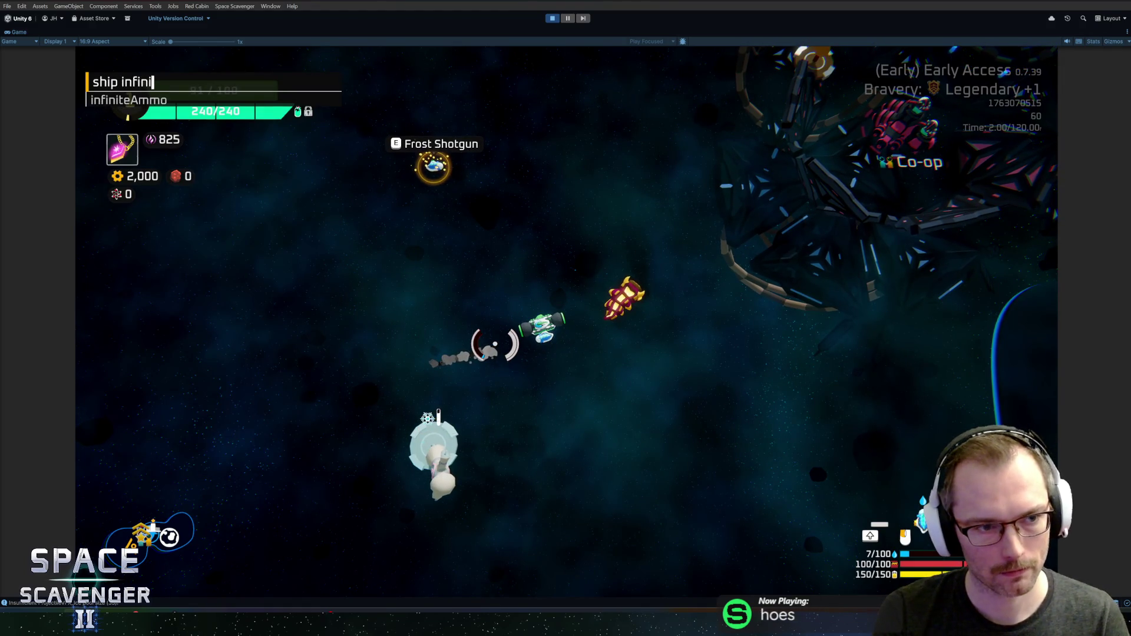
pyautogui.press('Tab')
pyautogui.press('Return')
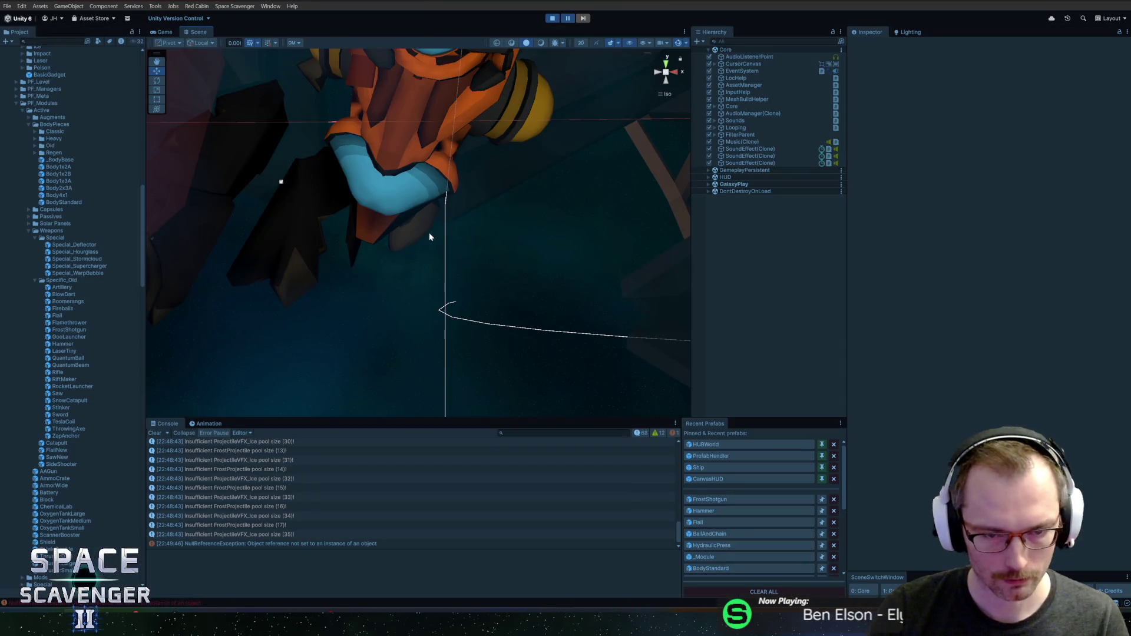
pyautogui.click(304, 543)
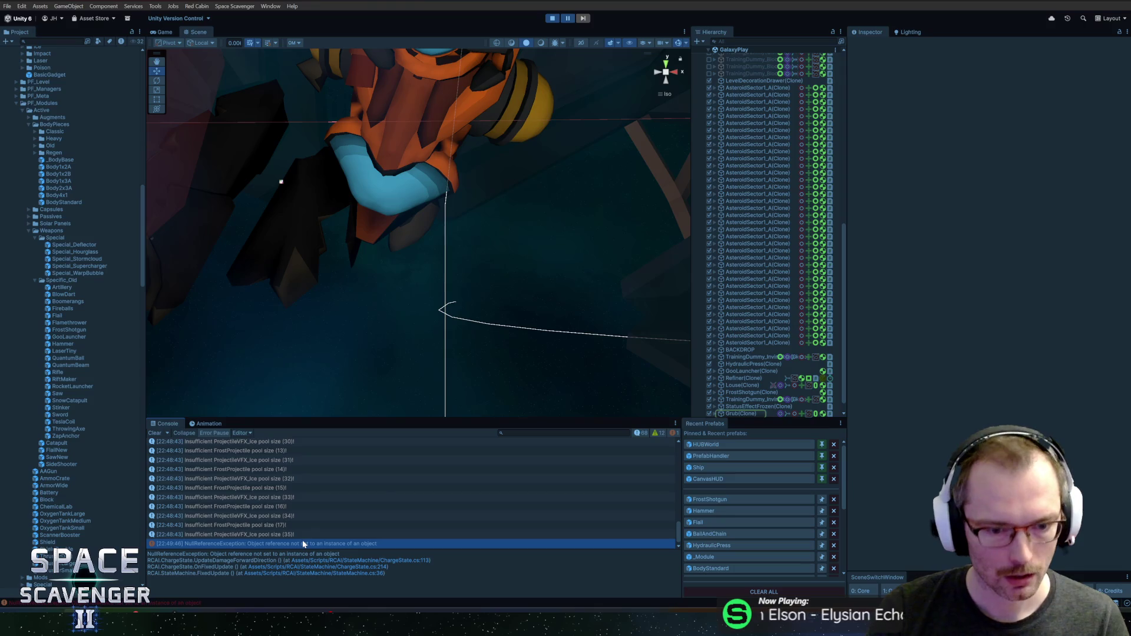
pyautogui.click(432, 559)
# Replace the inline targetCollision null check with 'if (targetCollision == null) return;' above the condition
pyautogui.doubleClick(381, 213)
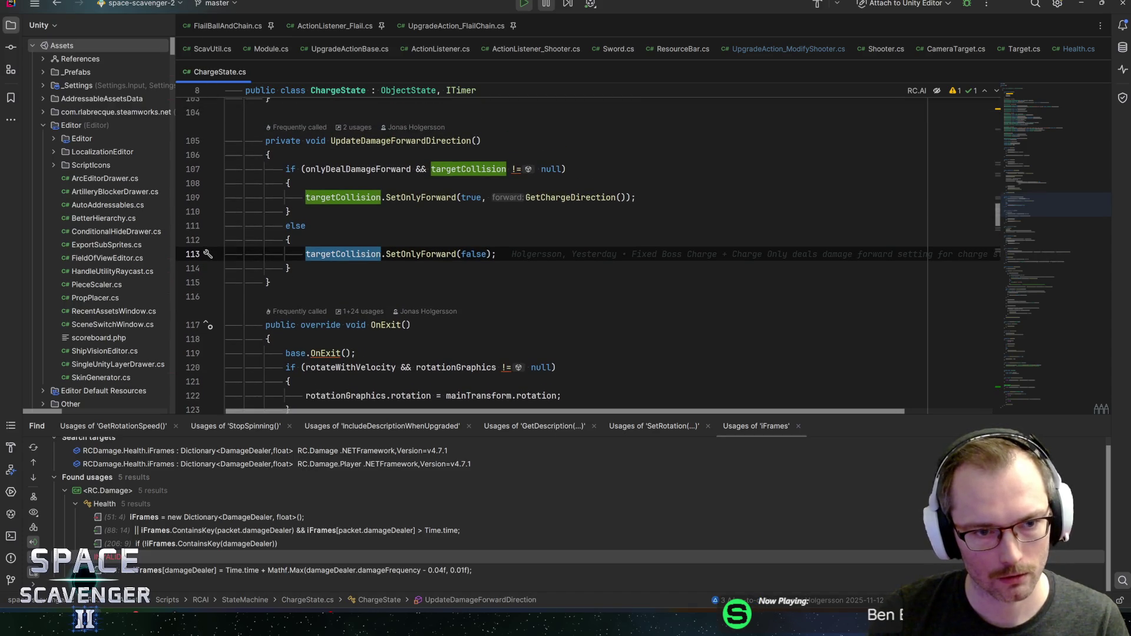
pyautogui.moveTo(566, 169); pyautogui.dragTo(446, 169)
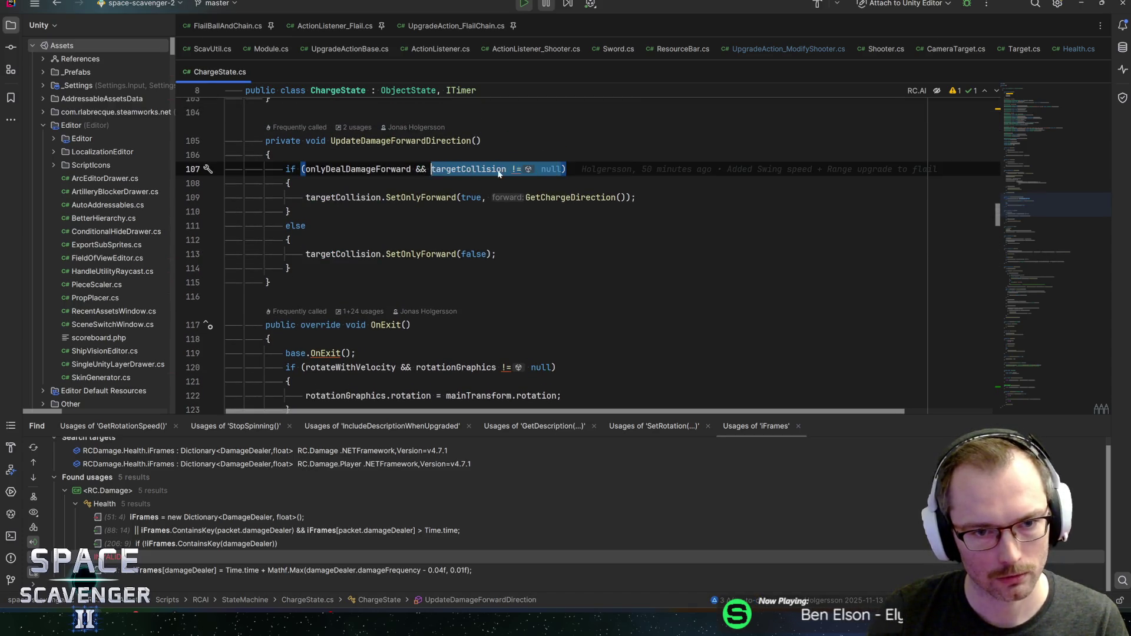
pyautogui.press('BackSpace')
pyautogui.press('BackSpace')
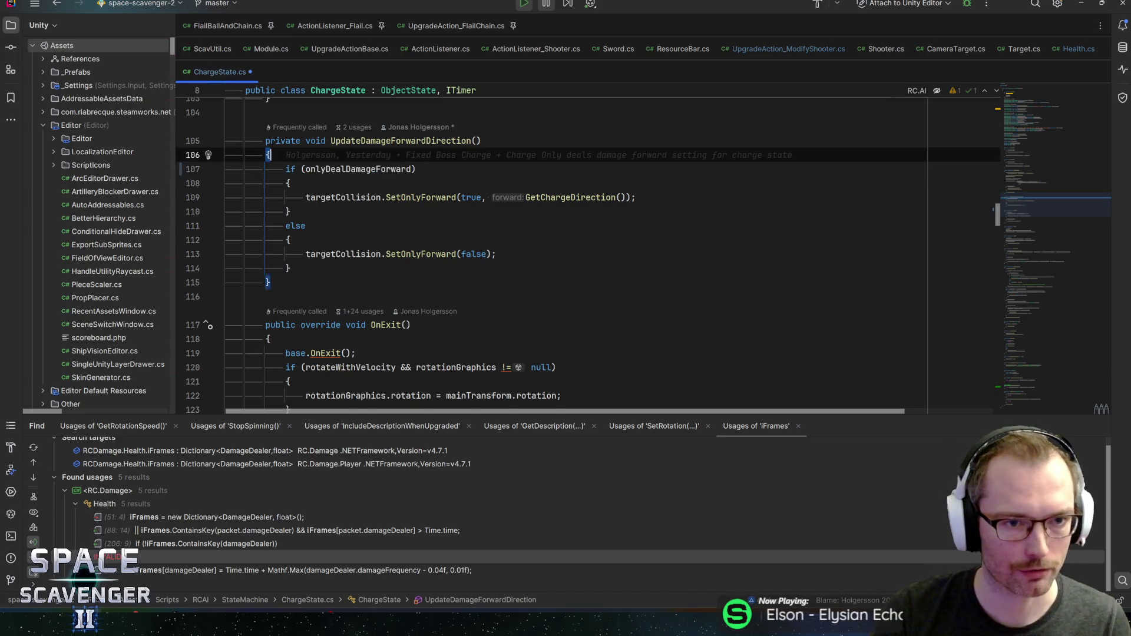
pyautogui.hotkey('ctrl', 'alt', 'Return')
pyautogui.write('if (targetCollision != null')
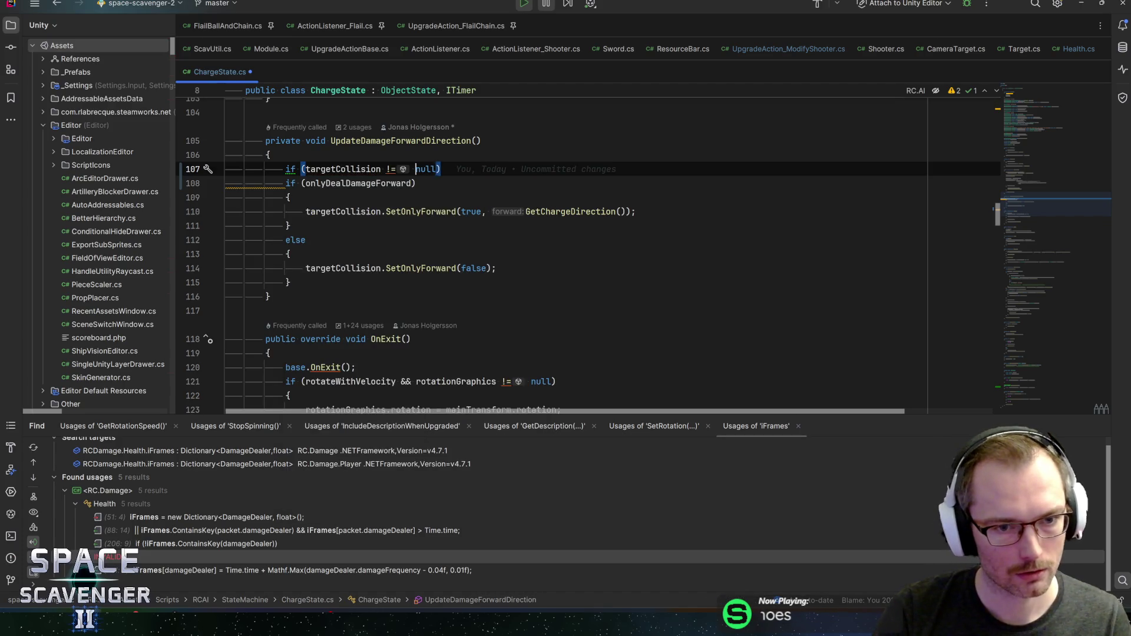
pyautogui.click(305, 169)
pyautogui.click(389, 169)
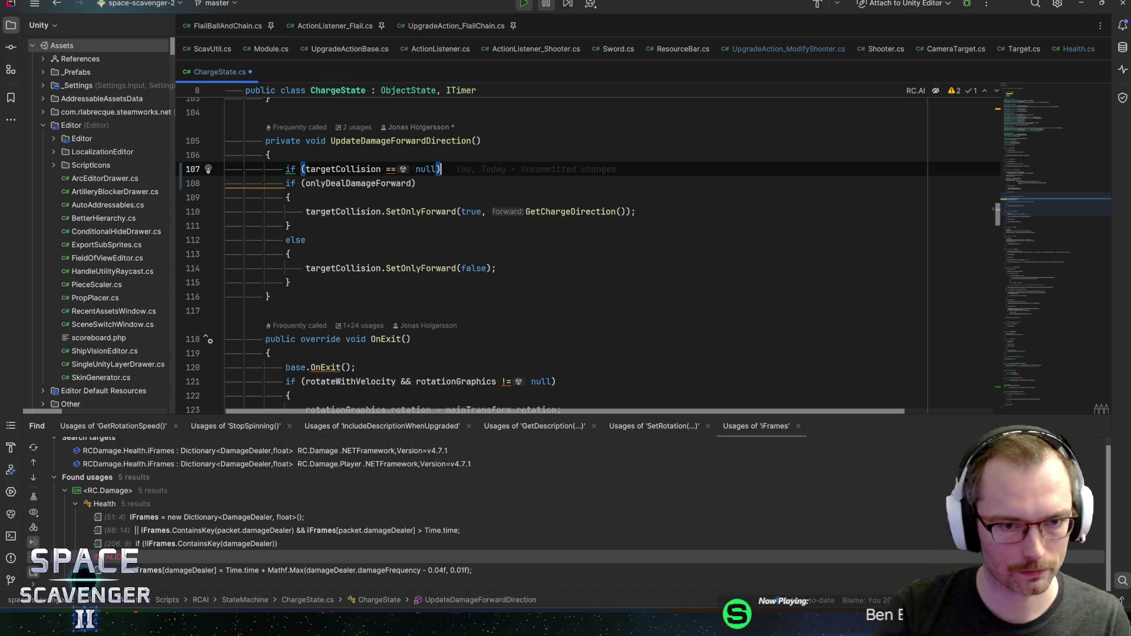
pyautogui.press('Return')
pyautogui.write('return;')
pyautogui.press('Return')
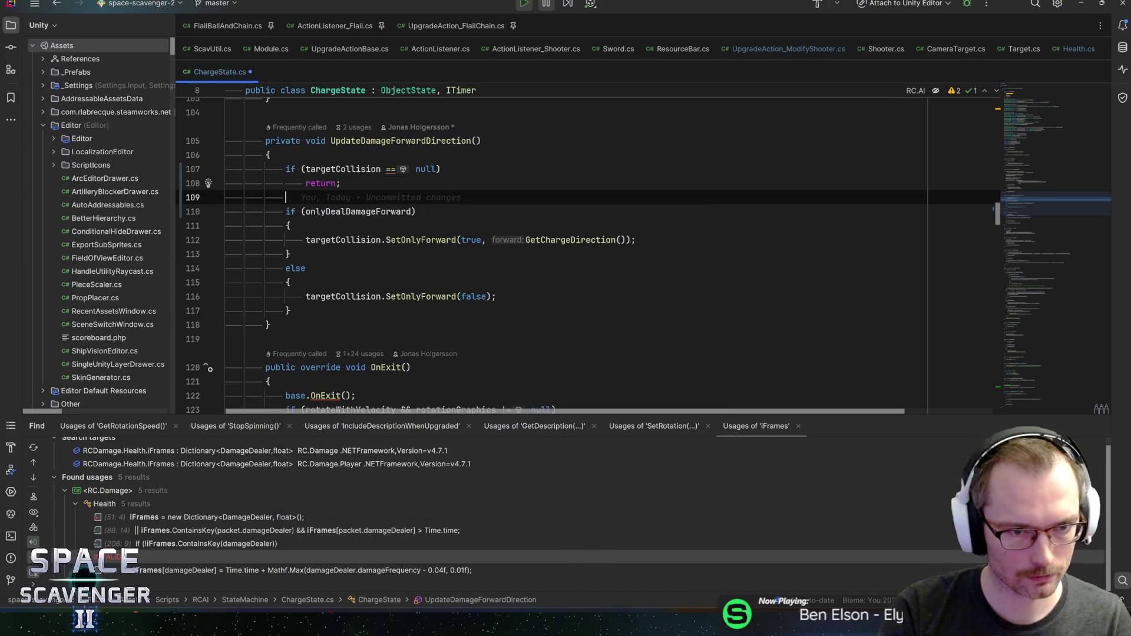
pyautogui.hotkey('alt', 'Tab')
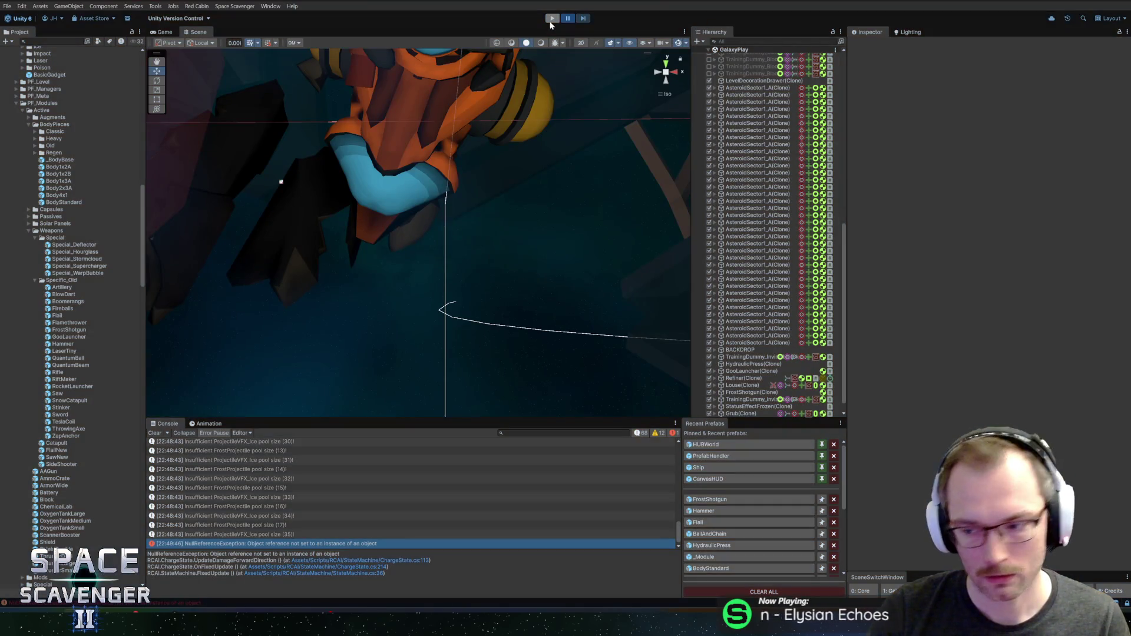
# Stop Play, set AmmoMuzzle Range to 25 and Range Variation to 12, then replay
pyautogui.click(550, 18)
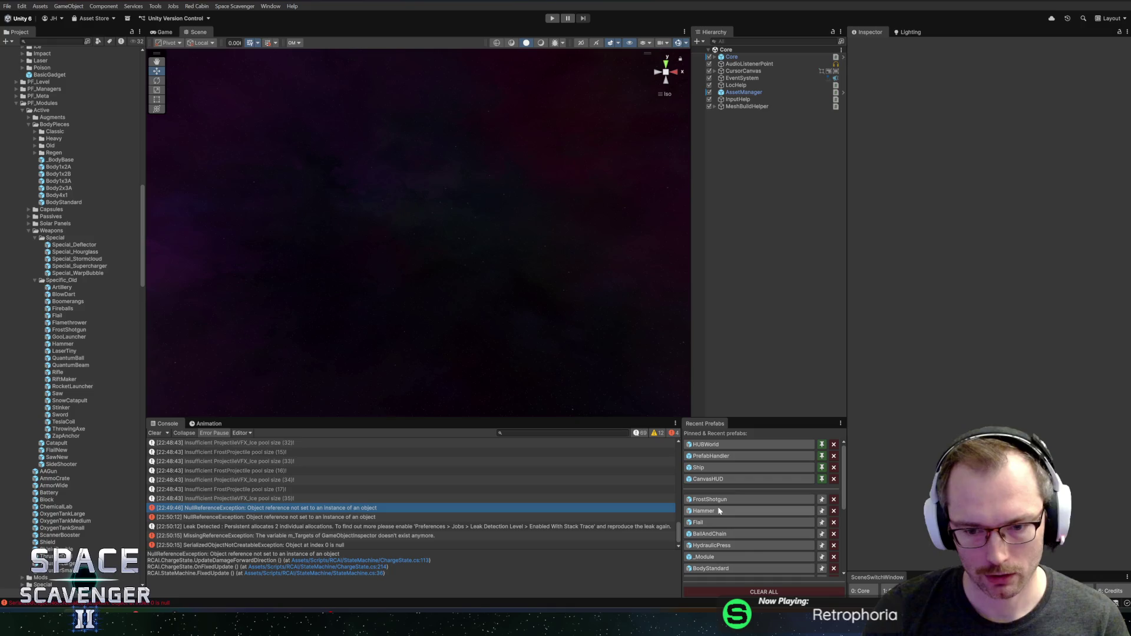
pyautogui.click(765, 181)
pyautogui.click(765, 175)
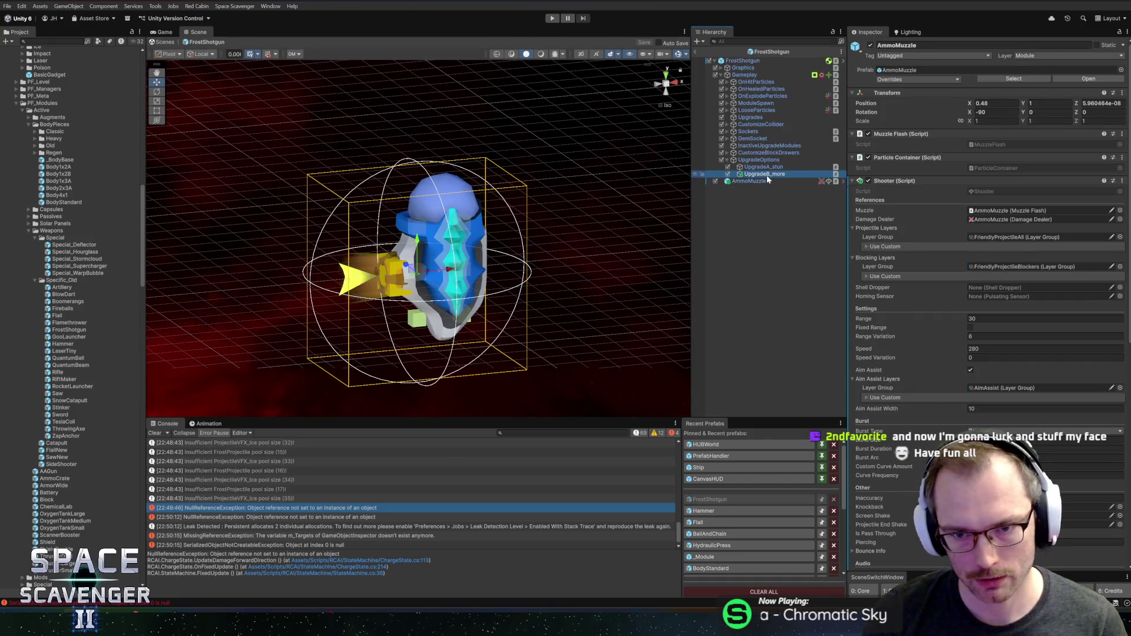
pyautogui.click(769, 181)
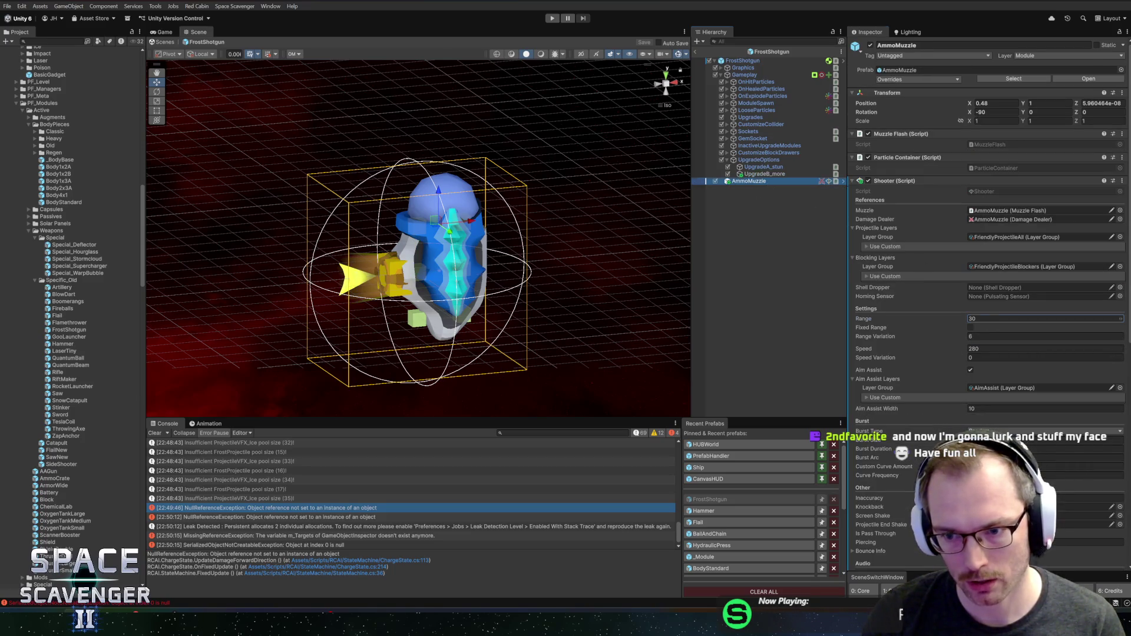
pyautogui.write('25')
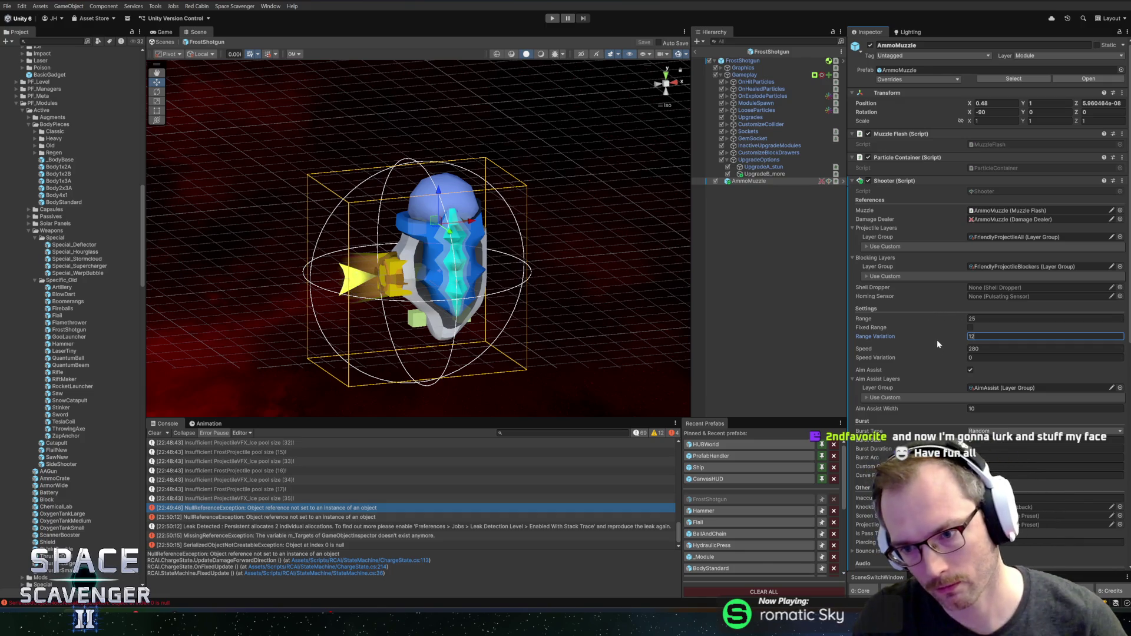
pyautogui.scroll(-2, 941, 349)
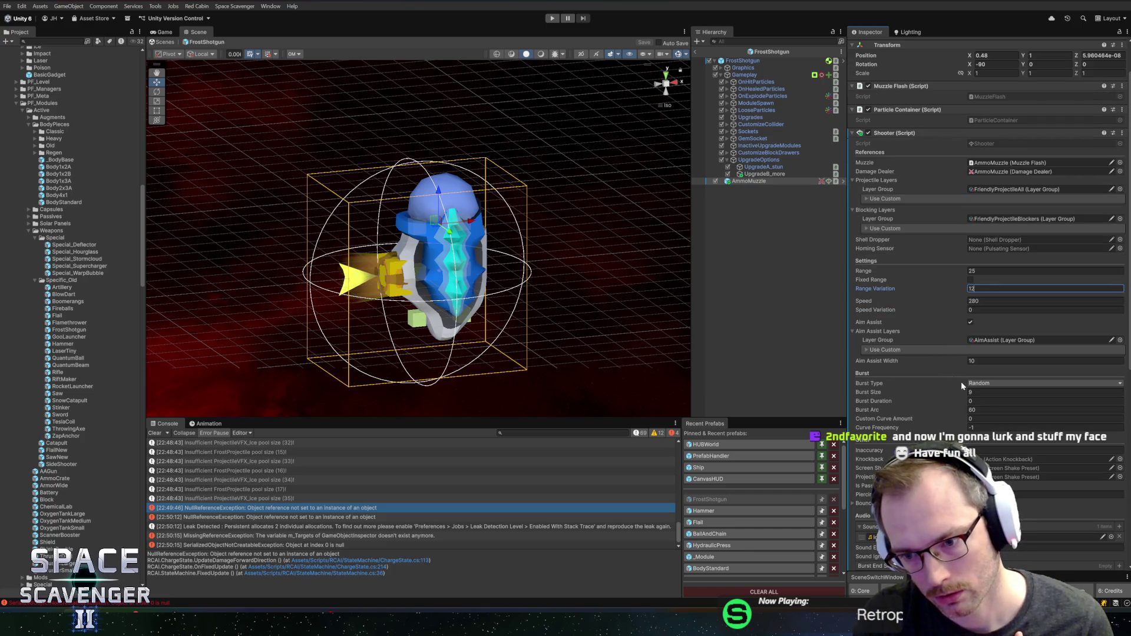
pyautogui.click(550, 19)
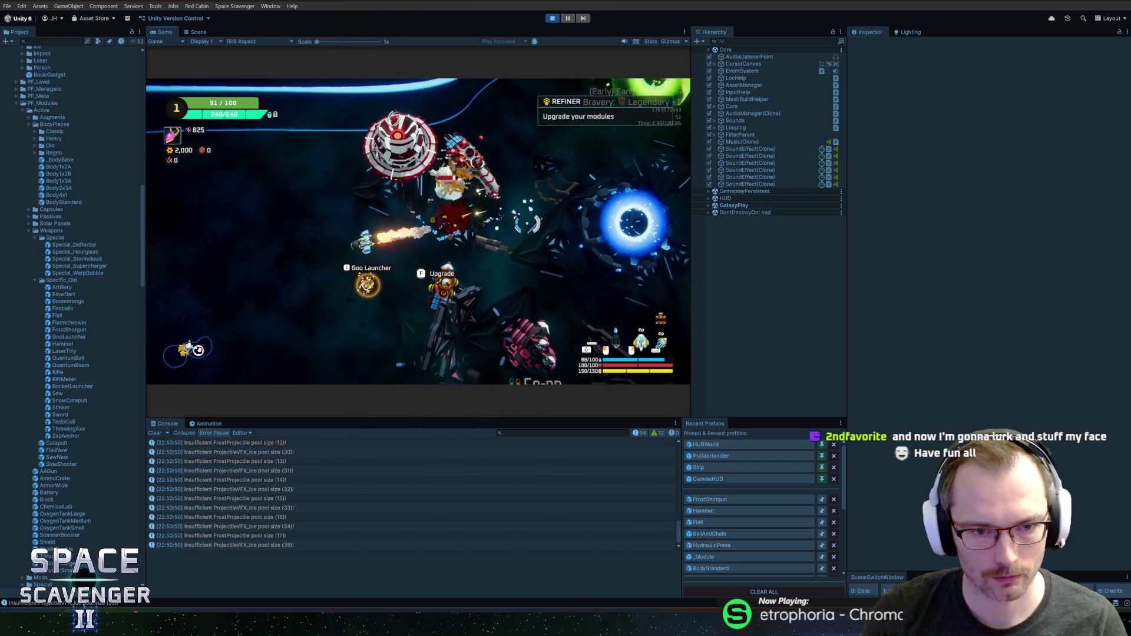
# Fly the ship around firing frost bursts and toggle the build view to check the layout
pyautogui.press('s')
pyautogui.press('a')
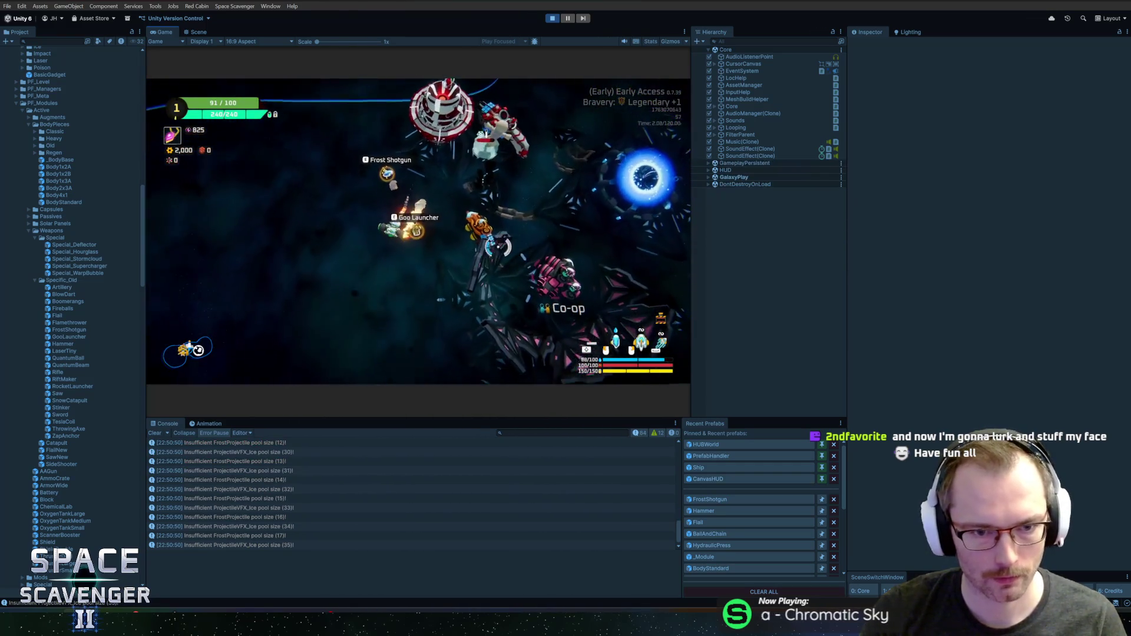
pyautogui.press('w')
pyautogui.press('a')
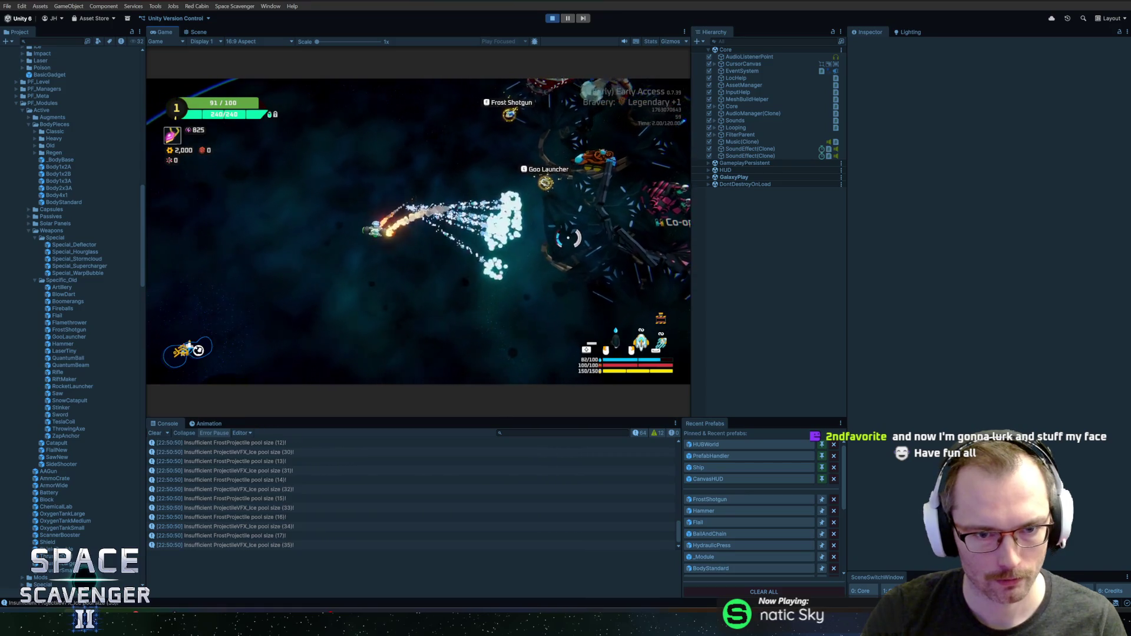
pyautogui.press('w')
pyautogui.press('a')
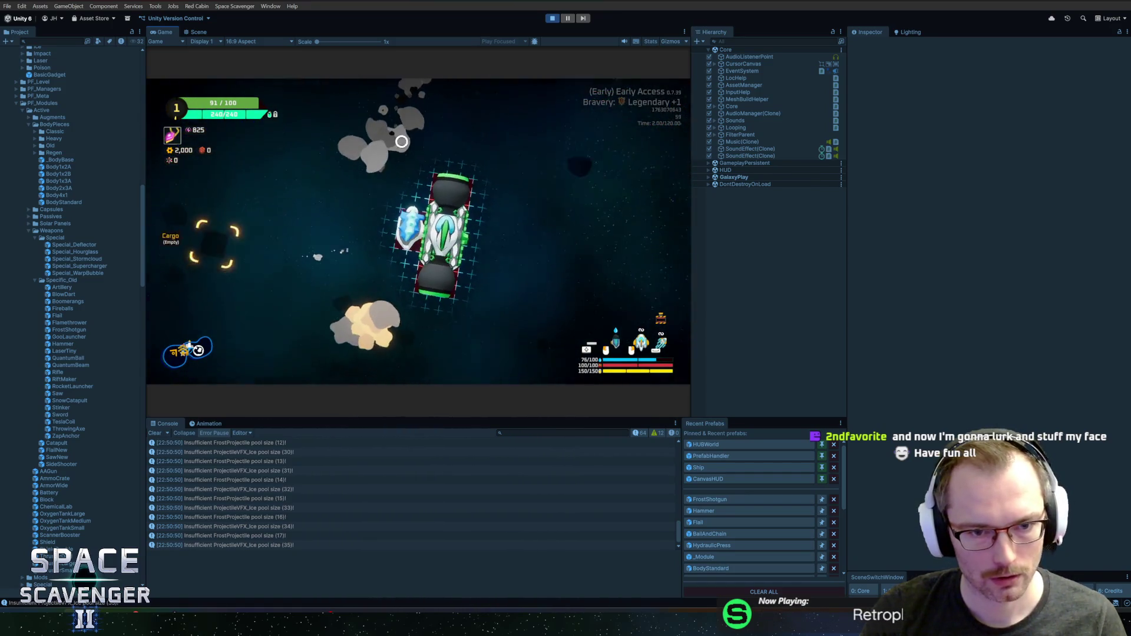
pyautogui.moveTo(404, 215)
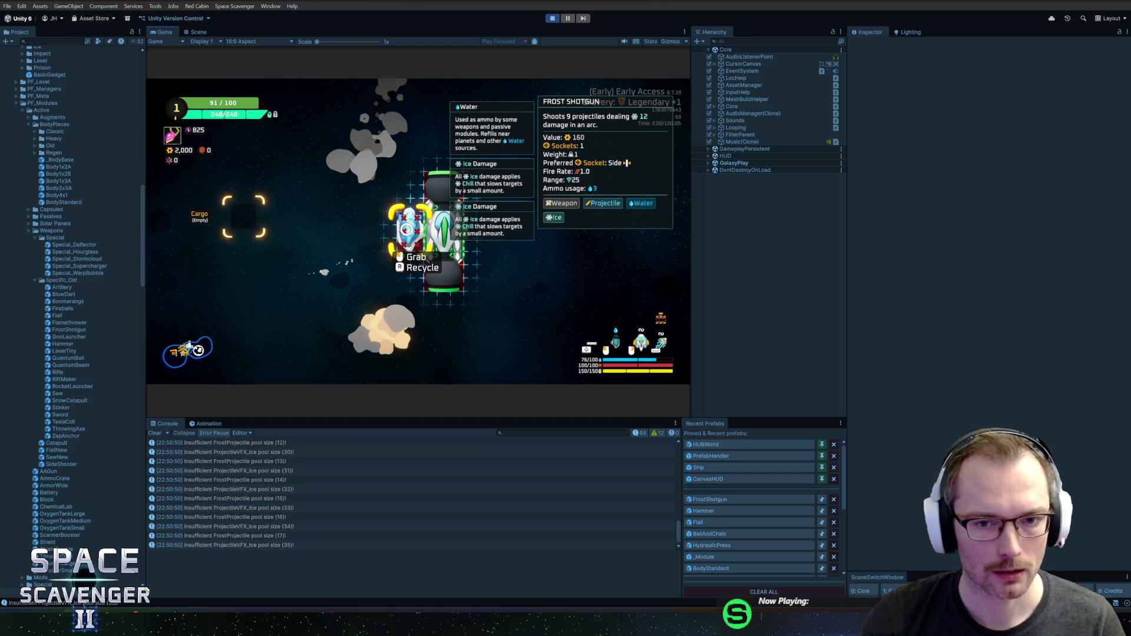
pyautogui.press('Tab')
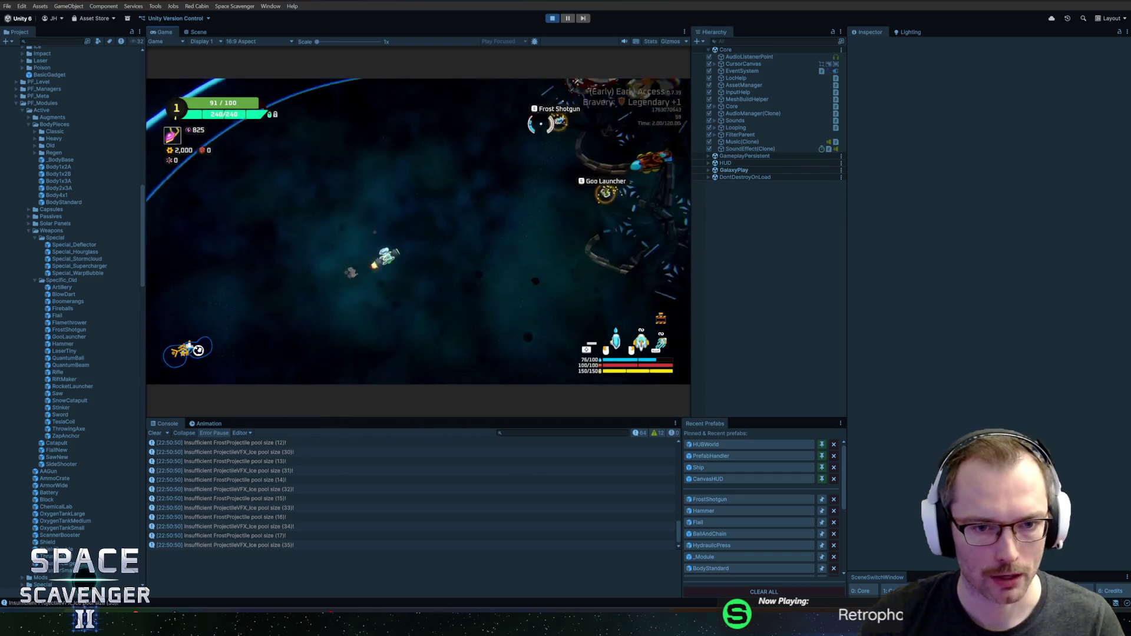
pyautogui.press('Tab')
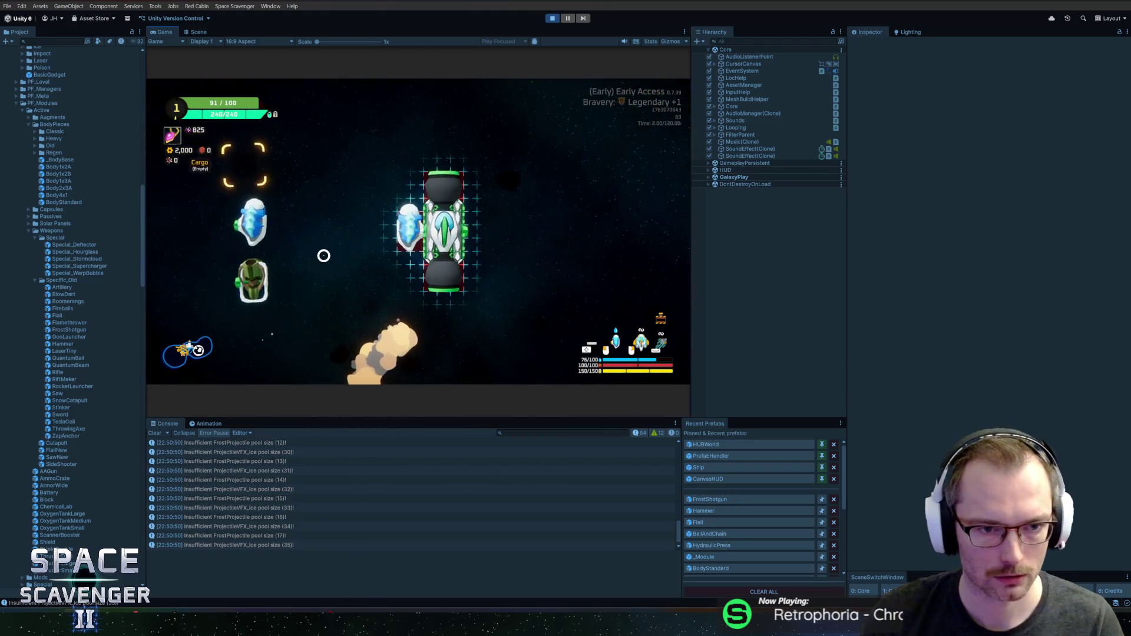
pyautogui.press('Tab')
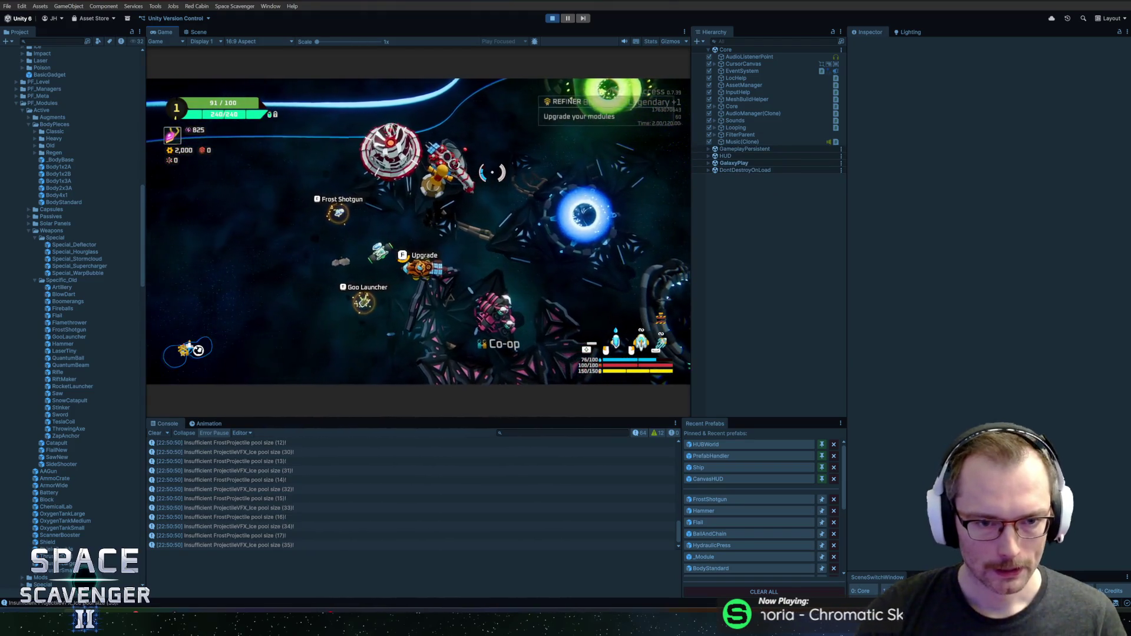
# Buy the Muzzle Fan upgrade at the refiner, dropping gold from 2,000 to 1,600
pyautogui.click(406, 193)
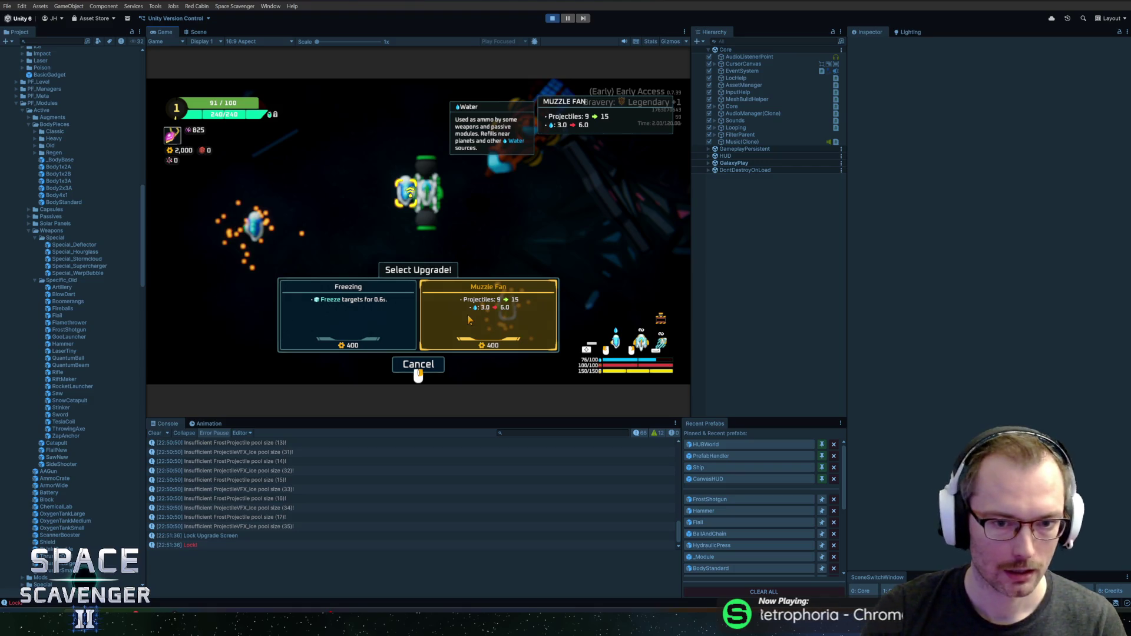
pyautogui.click(470, 319)
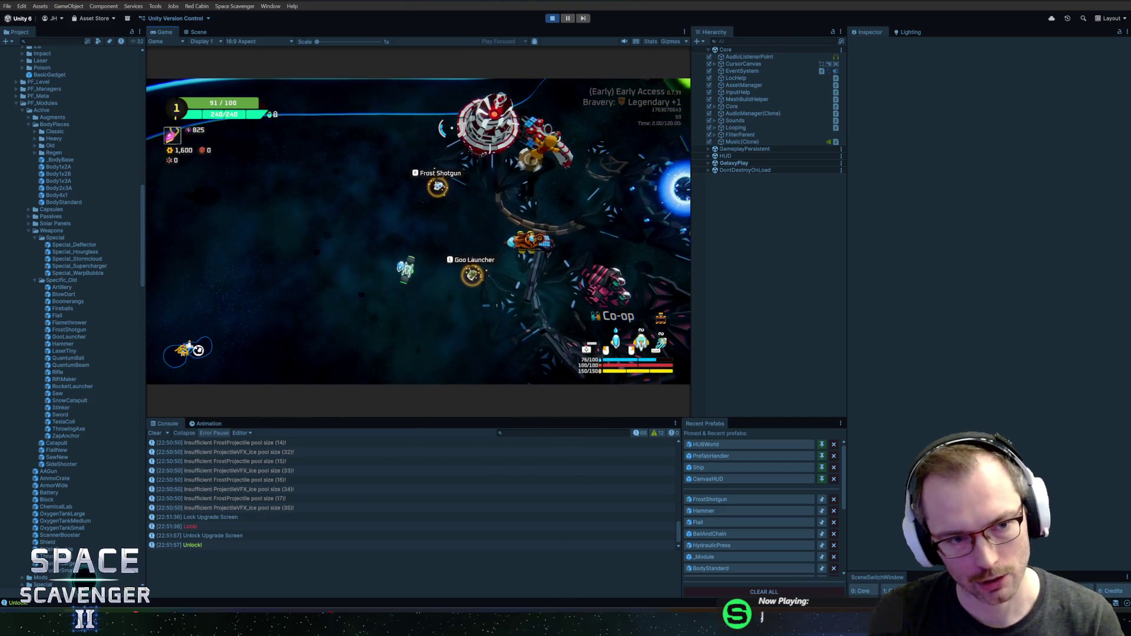
pyautogui.press('`')
# Run 'spawn Transformer' and fit a Line Transformer onto the ship's right socket
pyautogui.write('spawn ')
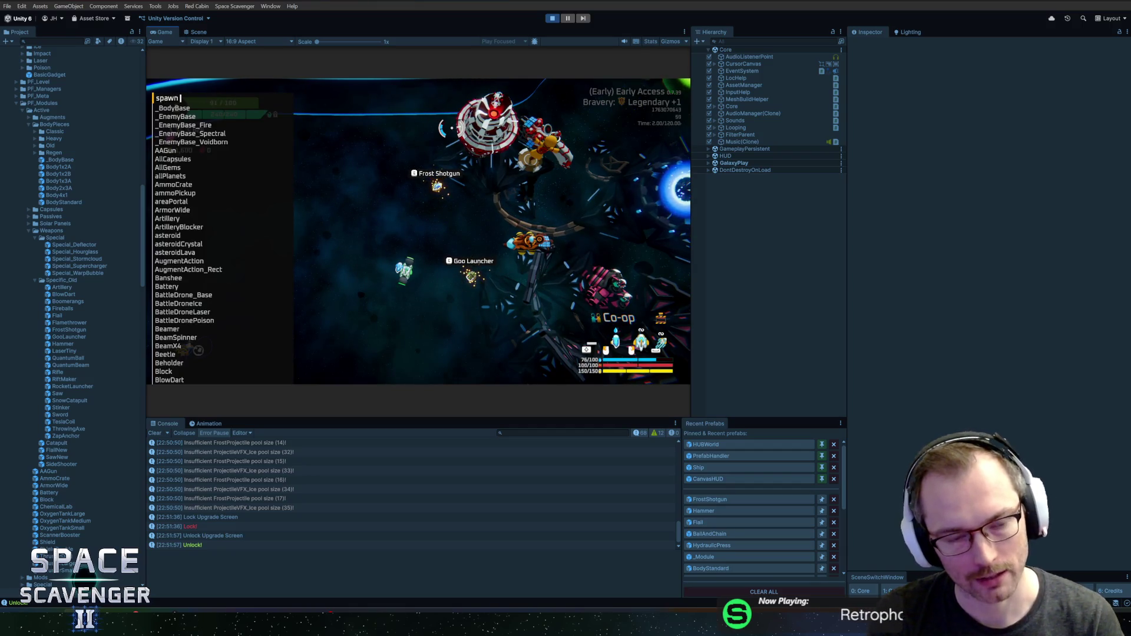
pyautogui.write('trans')
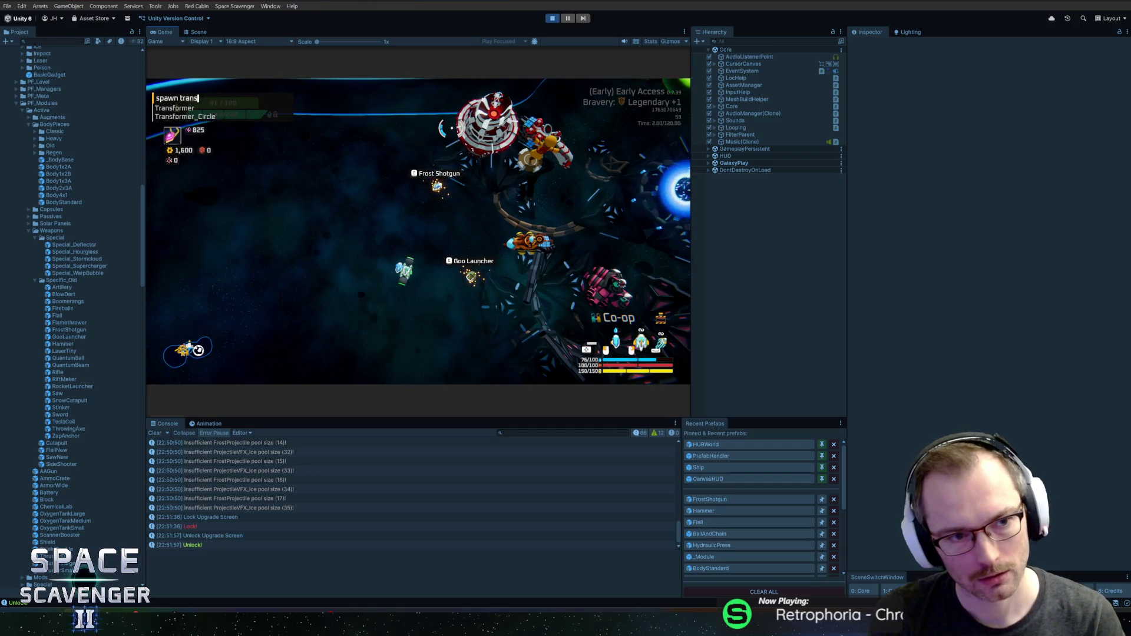
pyautogui.press('Return')
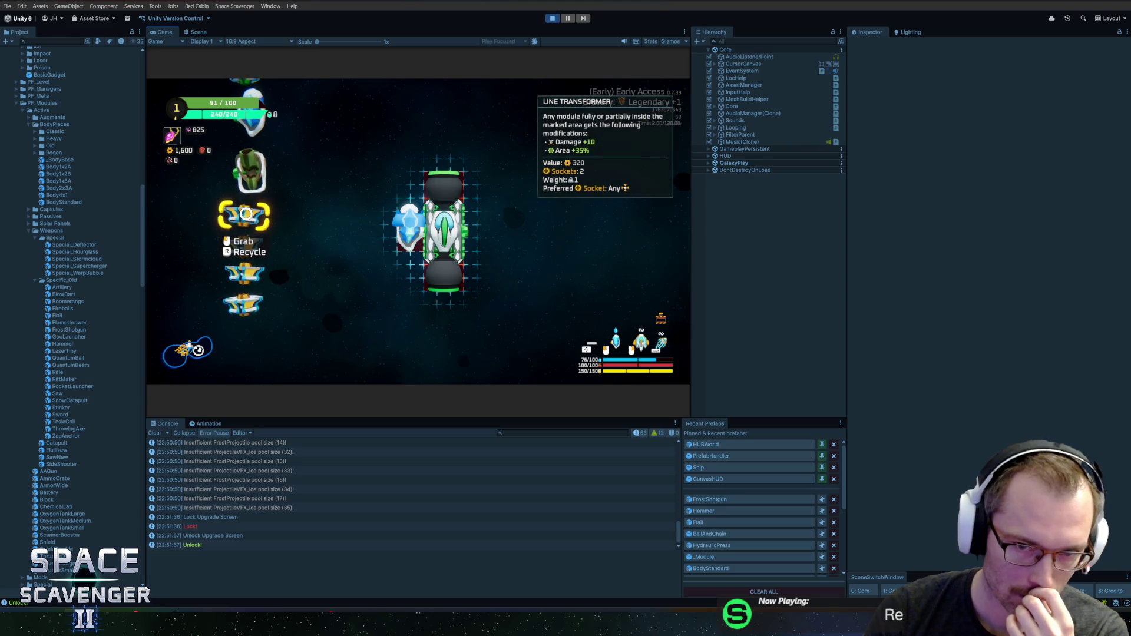
pyautogui.moveTo(245, 216)
pyautogui.mouseDown()
pyautogui.moveTo(500, 215)
pyautogui.moveTo(489, 220)
pyautogui.mouseUp()
pyautogui.moveTo(235, 219)
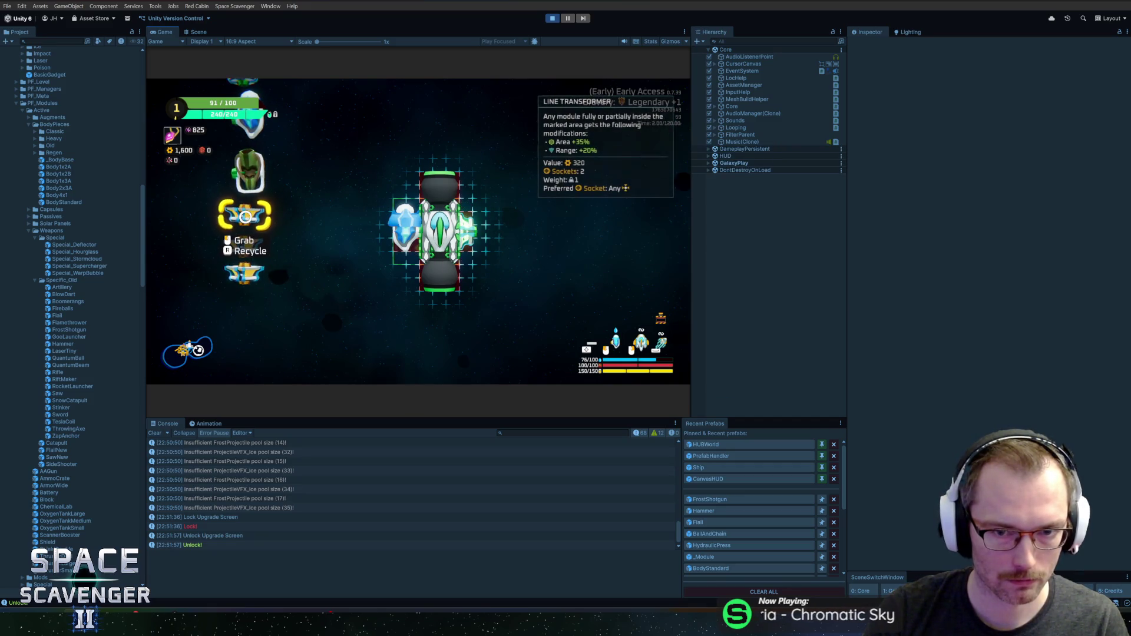
pyautogui.click(507, 224)
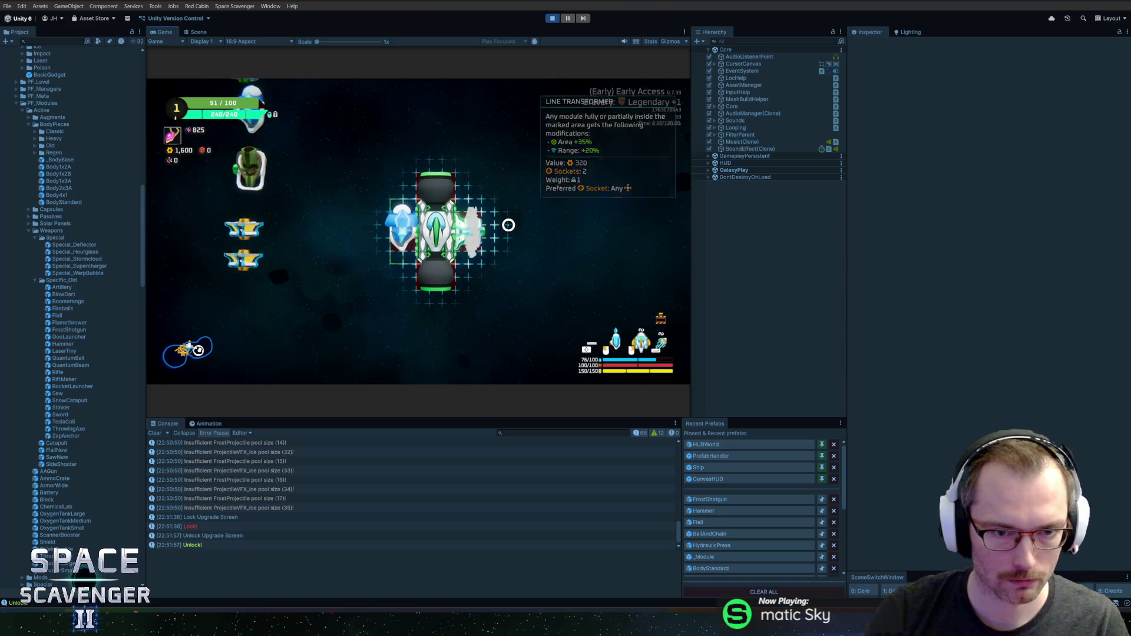
pyautogui.press('Tab')
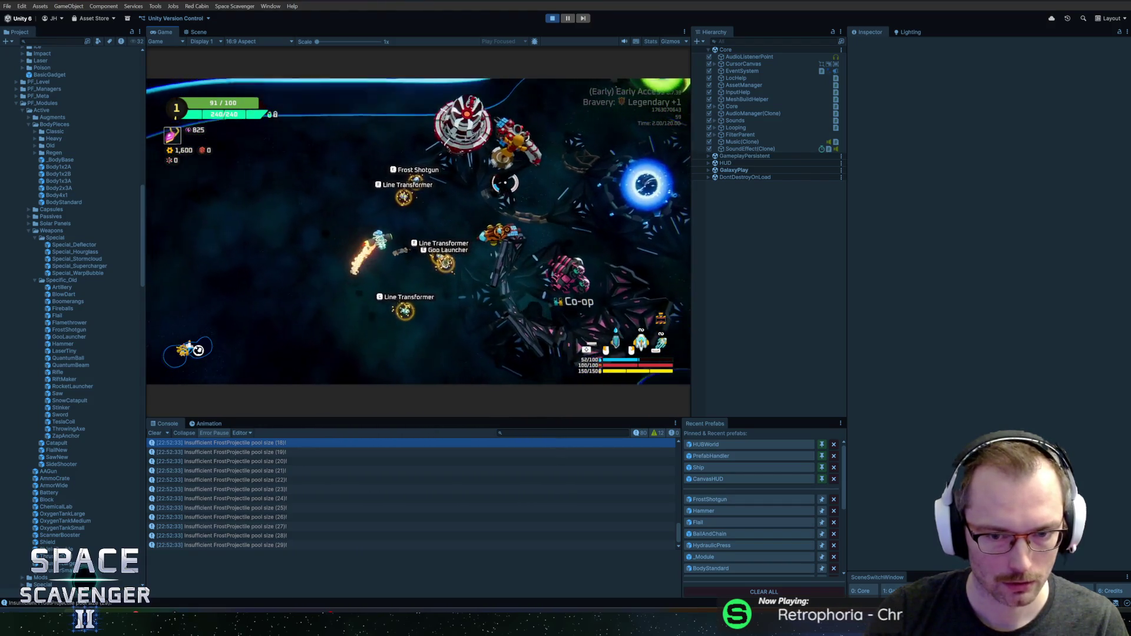
# Buy the Freezing upgrade at the refiner for 400 gold, then maximize the Game view
pyautogui.press('f')
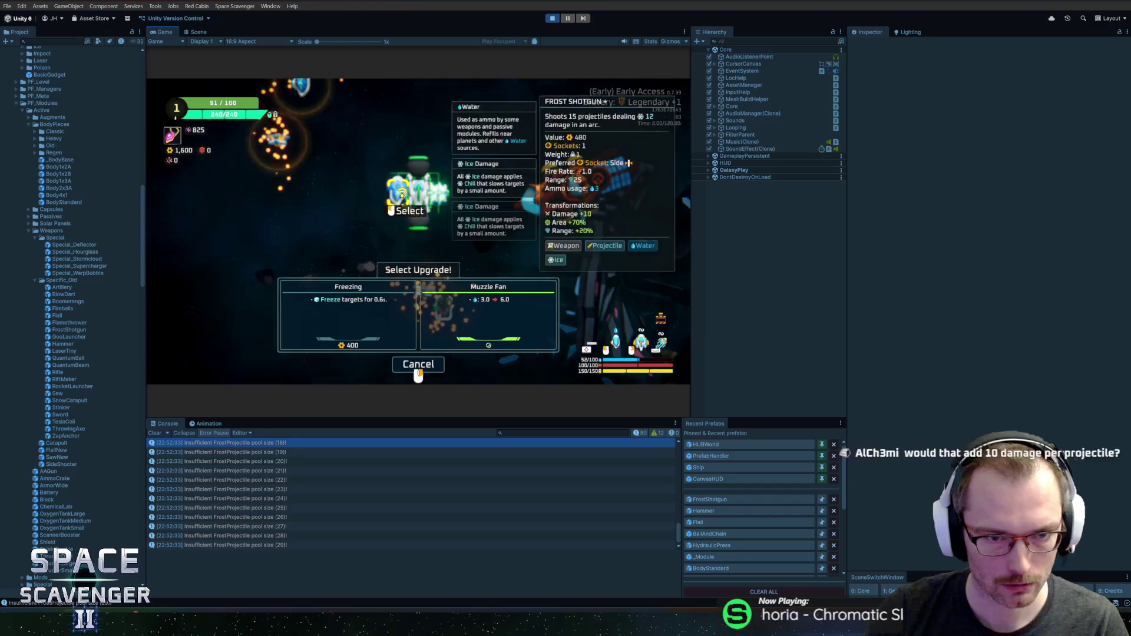
pyautogui.click(380, 306)
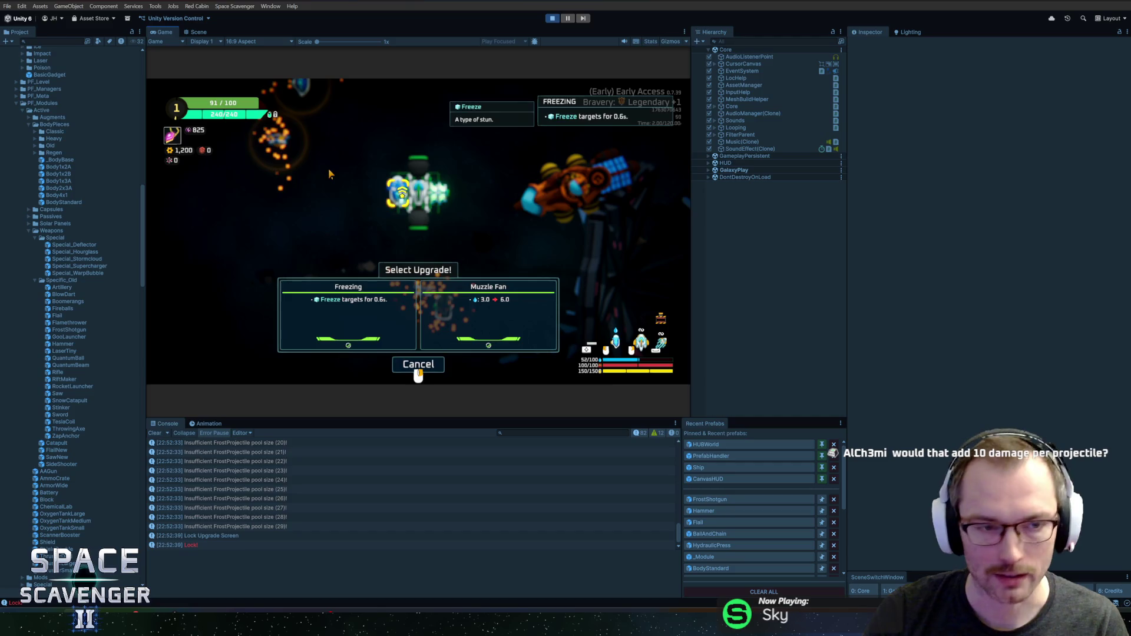
pyautogui.rightClick(330, 173)
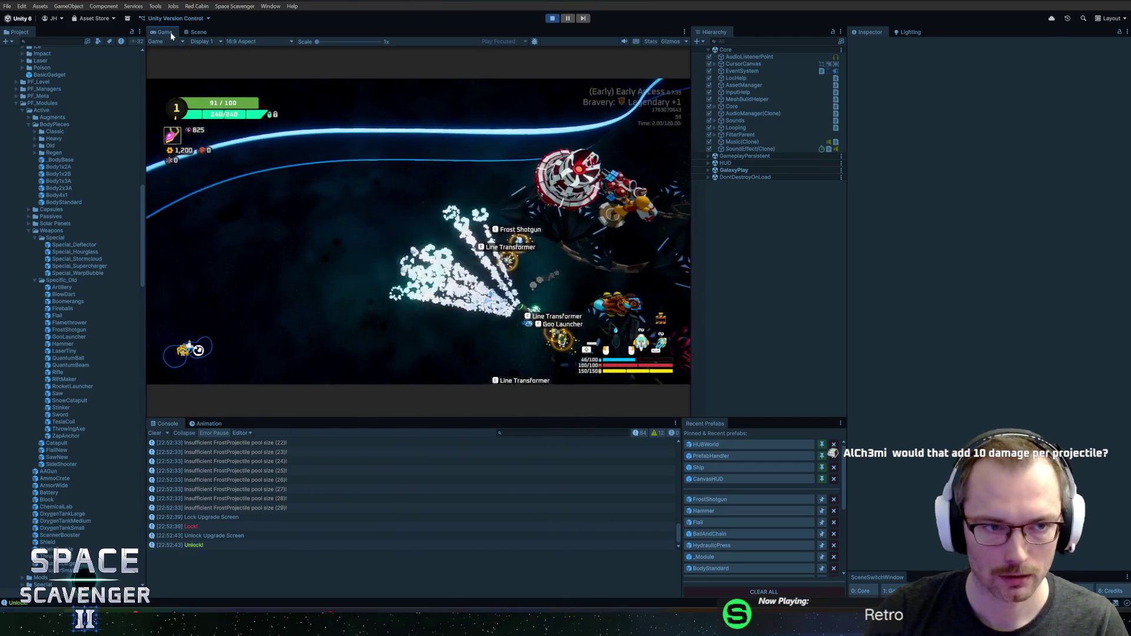
pyautogui.doubleClick(163, 31)
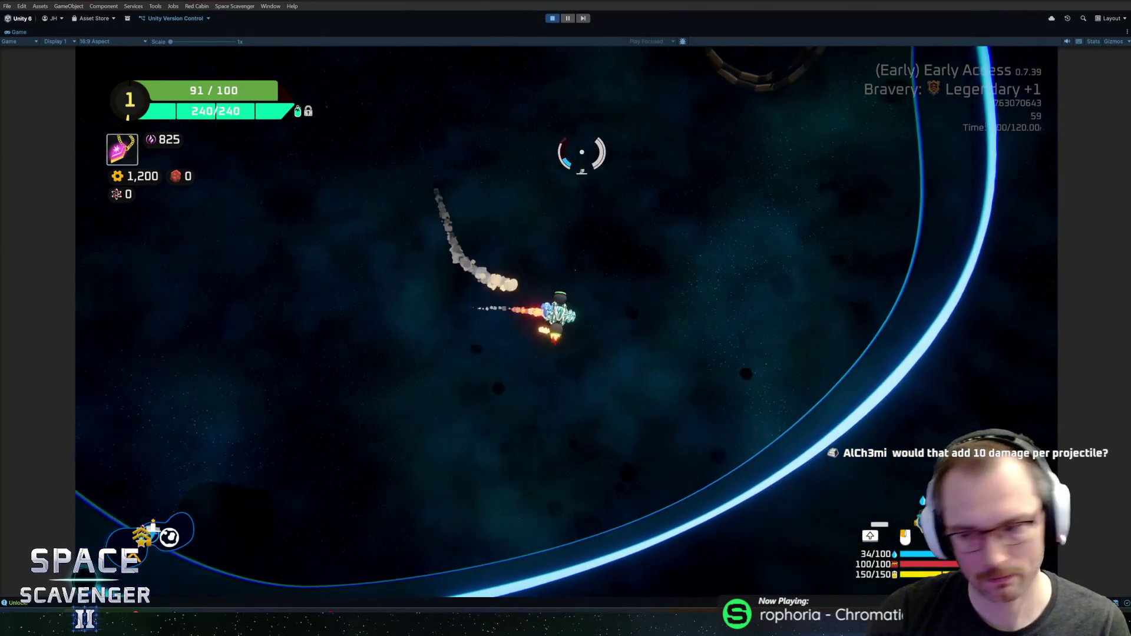
# Spawn a training dummy, then five Line Transformers beside the ship from the debug console
pyautogui.press('`')
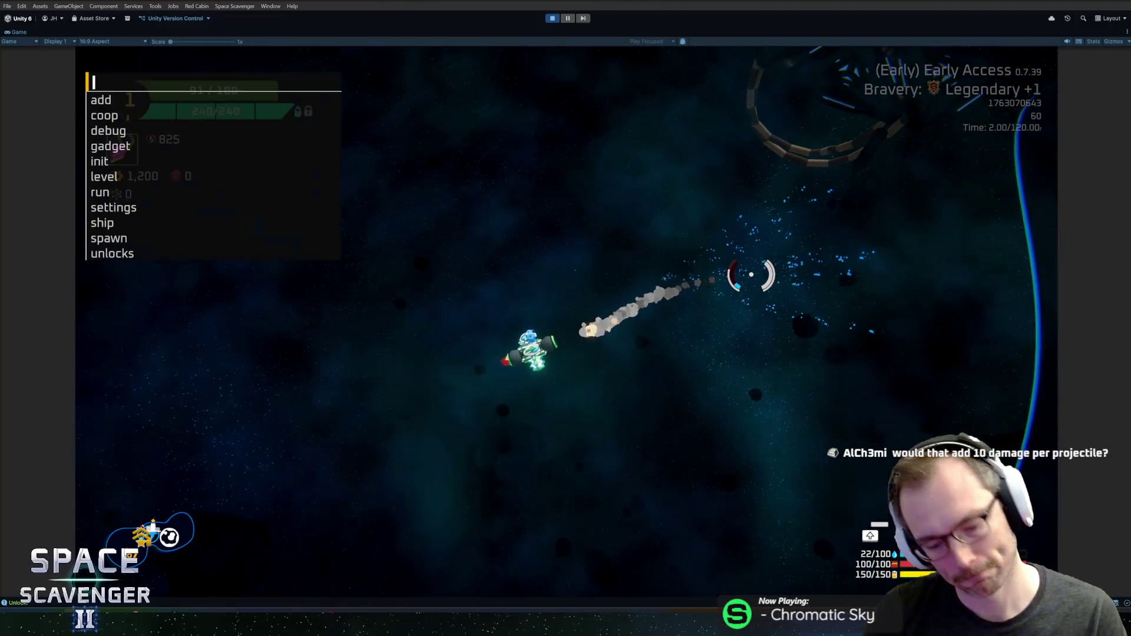
pyautogui.write('spawn train')
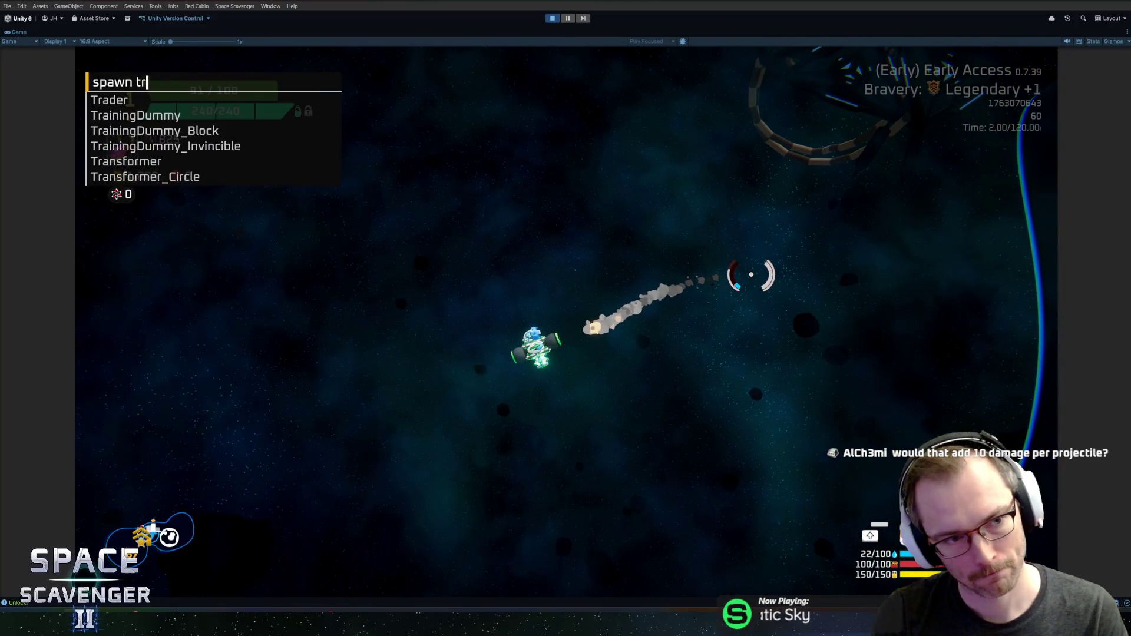
pyautogui.press('Return')
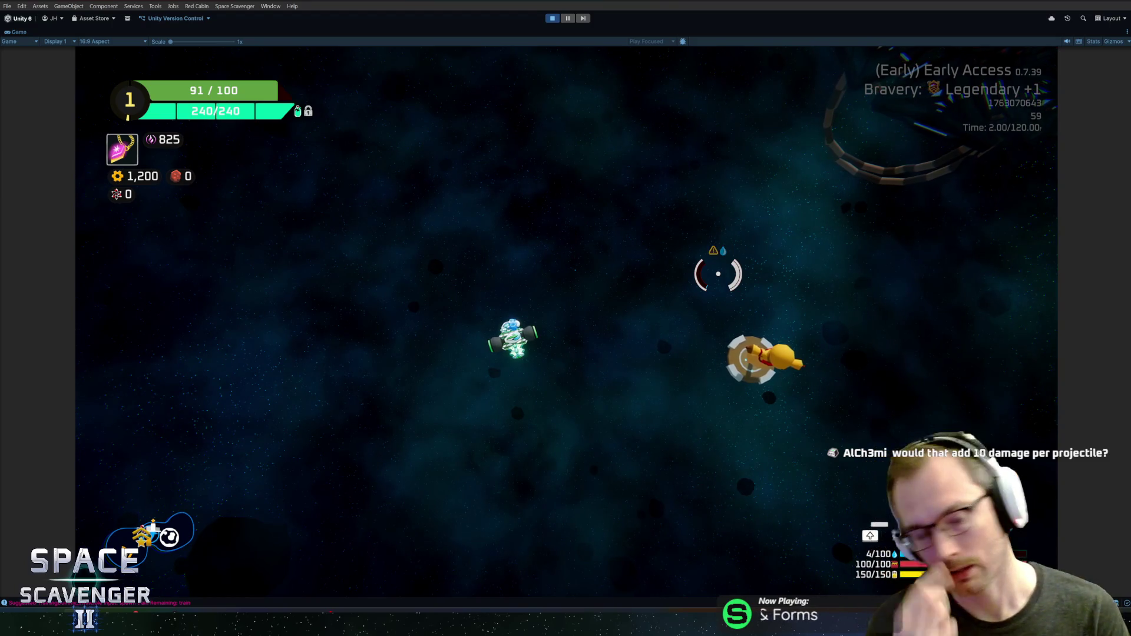
pyautogui.press('`')
pyautogui.press('Up')
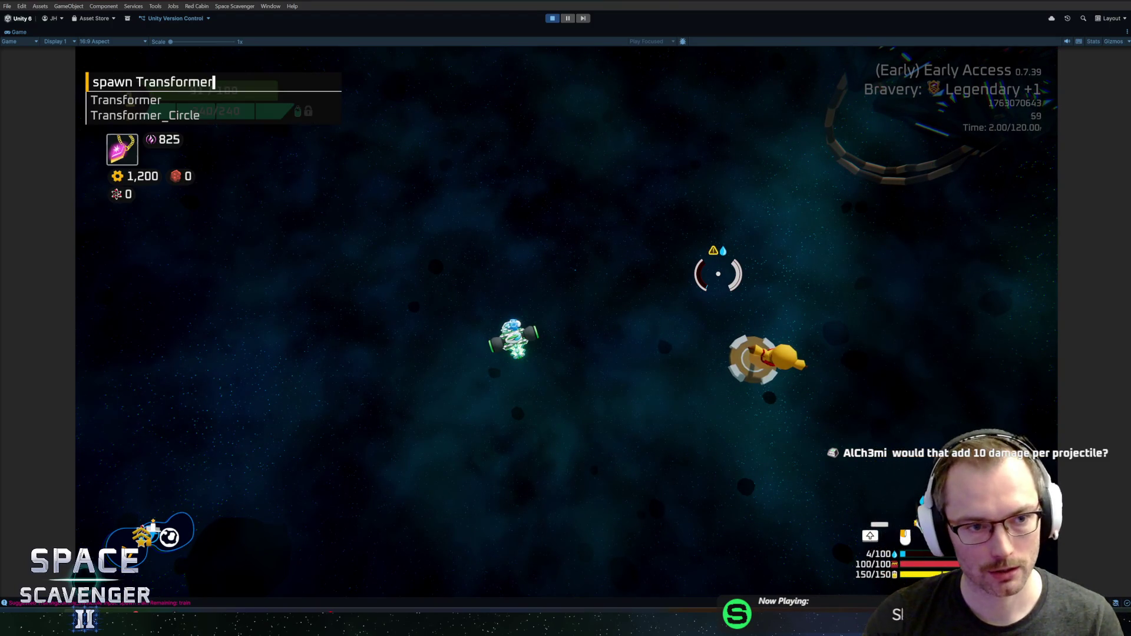
pyautogui.press('Return')
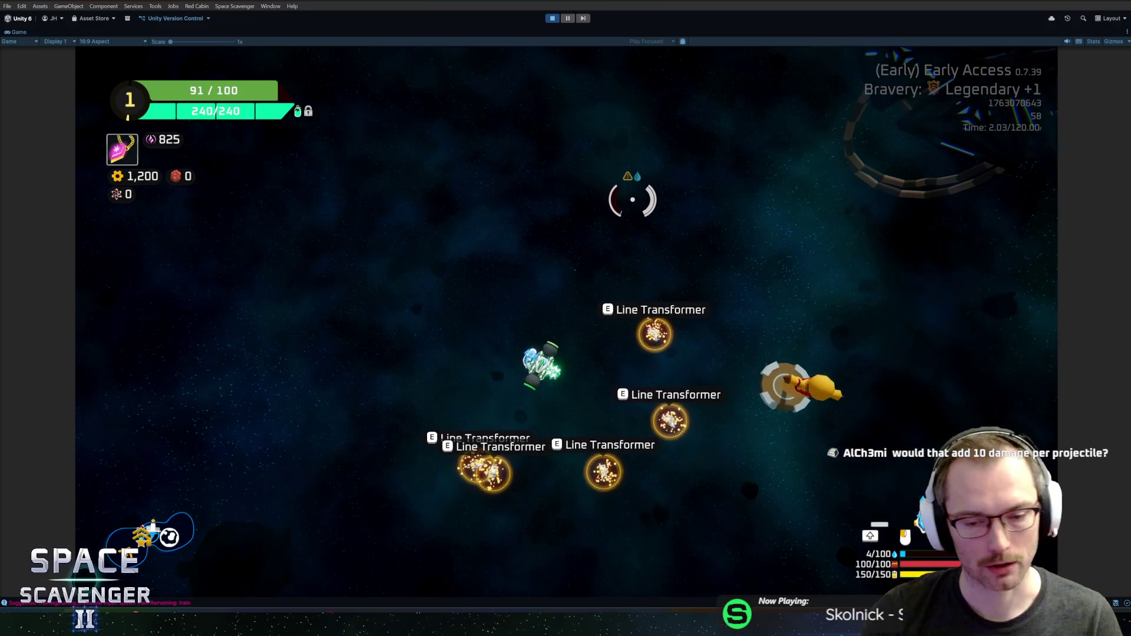
# Run 'ship infiniteAmmo' in the debug console to give the ship infinite ammo
pyautogui.press('`')
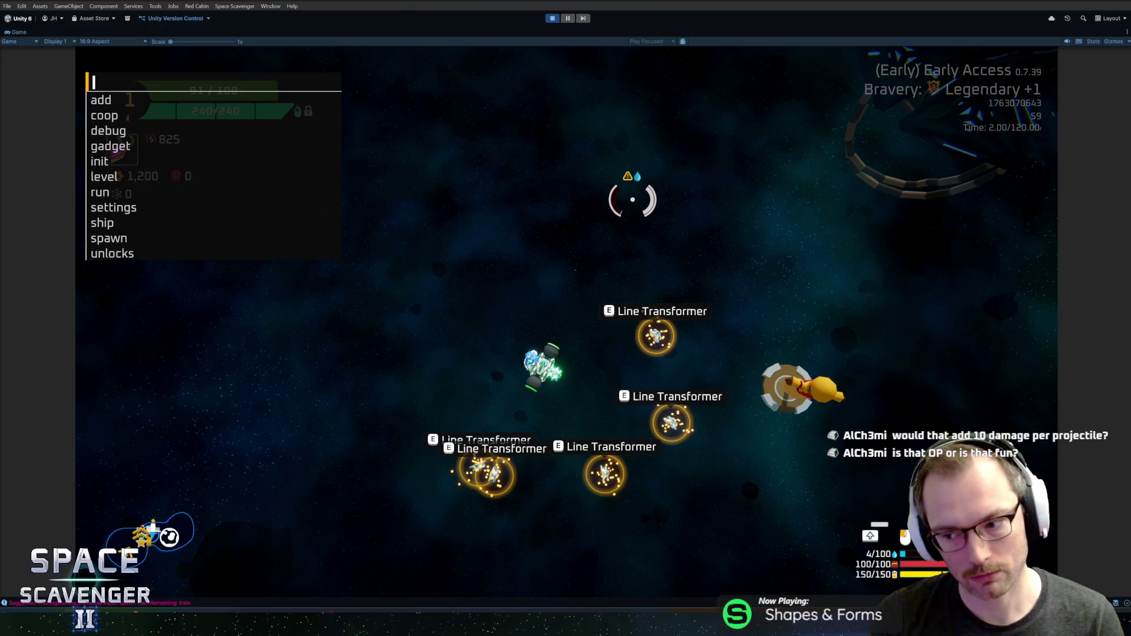
pyautogui.write('ship infinite')
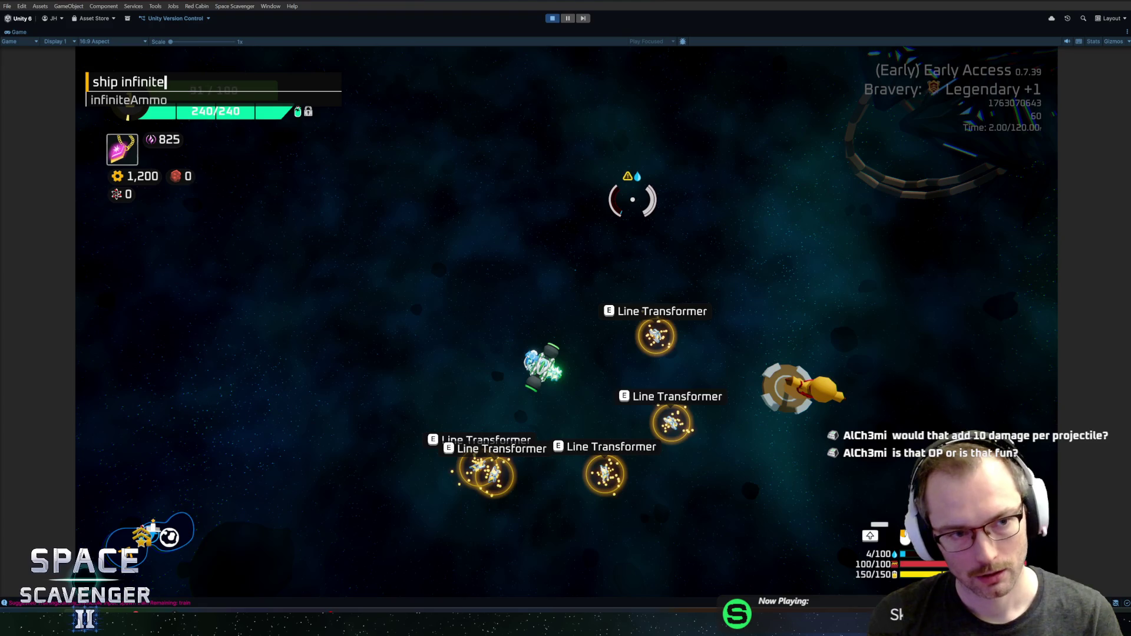
pyautogui.press('Return')
pyautogui.press('Tab')
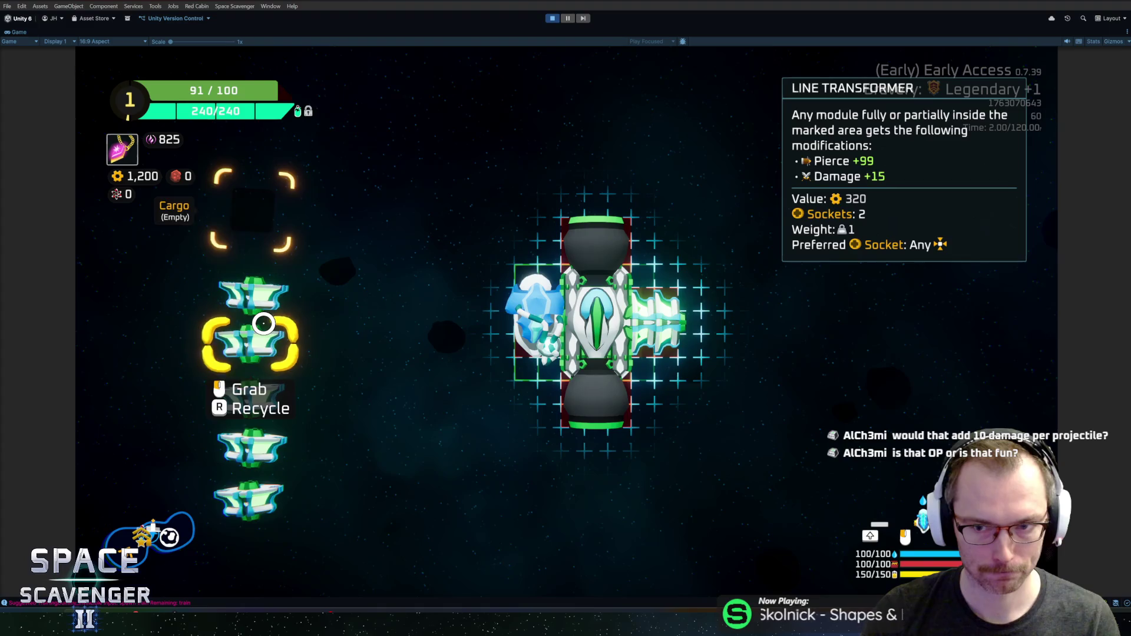
# Fit Line Transformers onto the ship's right and bottom sockets, moving the bottom thruster into cargo
pyautogui.click(263, 324)
pyautogui.click(666, 313)
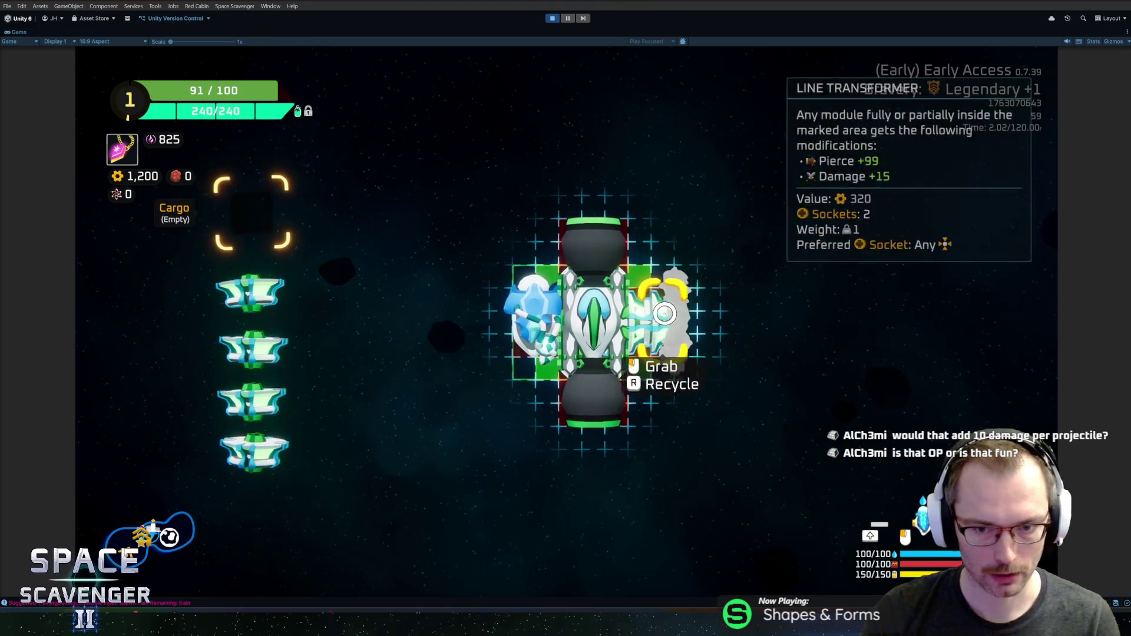
pyautogui.click(666, 312)
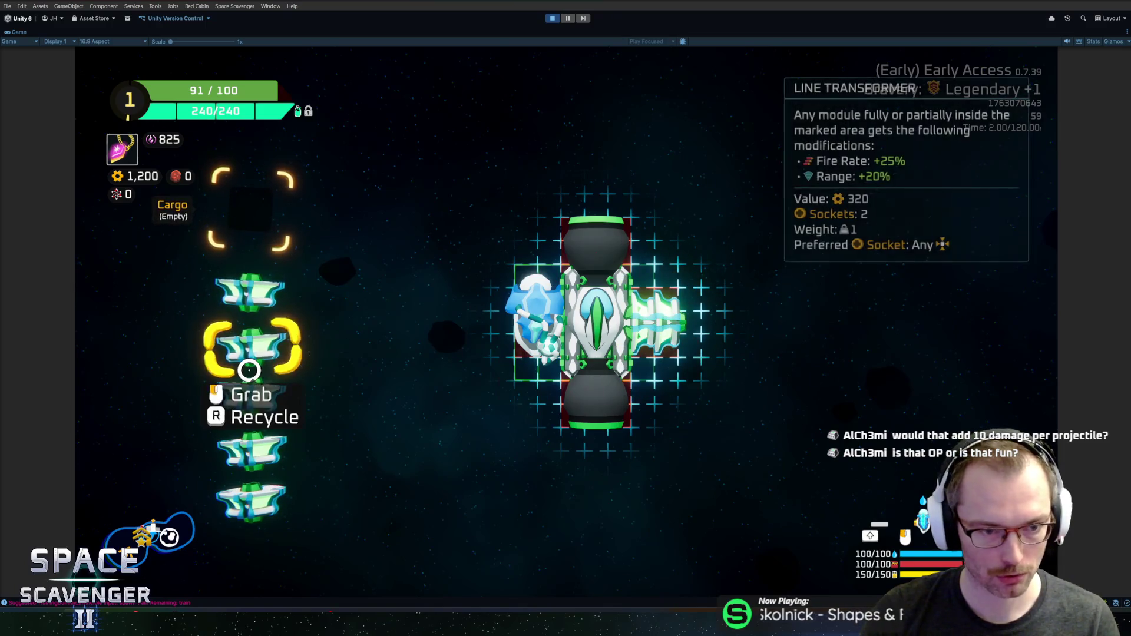
pyautogui.moveTo(583, 396)
pyautogui.mouseDown()
pyautogui.moveTo(239, 392)
pyautogui.moveTo(427, 386)
pyautogui.moveTo(241, 374)
pyautogui.moveTo(558, 416)
pyautogui.moveTo(598, 394)
pyautogui.mouseUp()
pyautogui.click(598, 394)
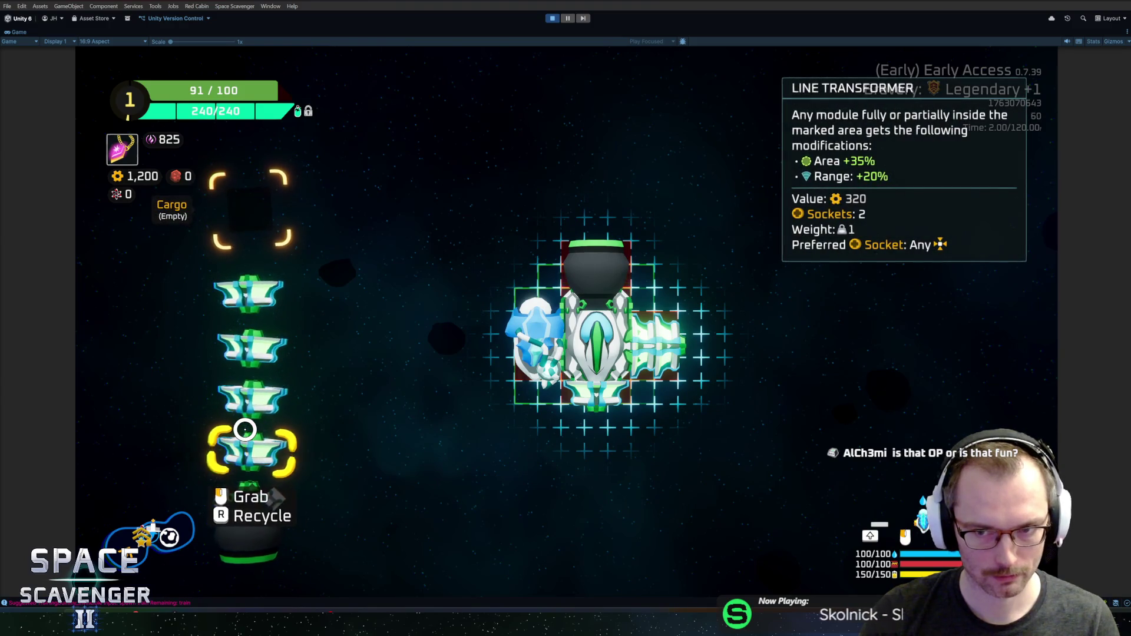
pyautogui.moveTo(246, 444)
pyautogui.mouseDown()
pyautogui.moveTo(457, 449)
pyautogui.moveTo(586, 417)
pyautogui.mouseUp()
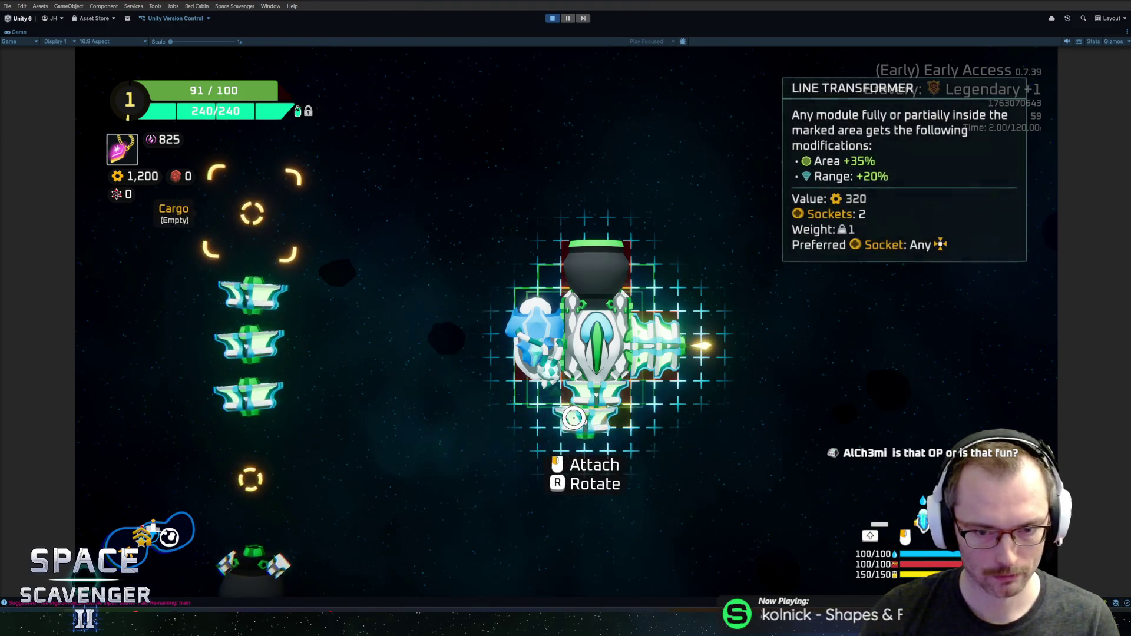
pyautogui.press('Tab')
# Fly toward the training dummy and fire the shotgun several times toward the lower left
pyautogui.press('w')
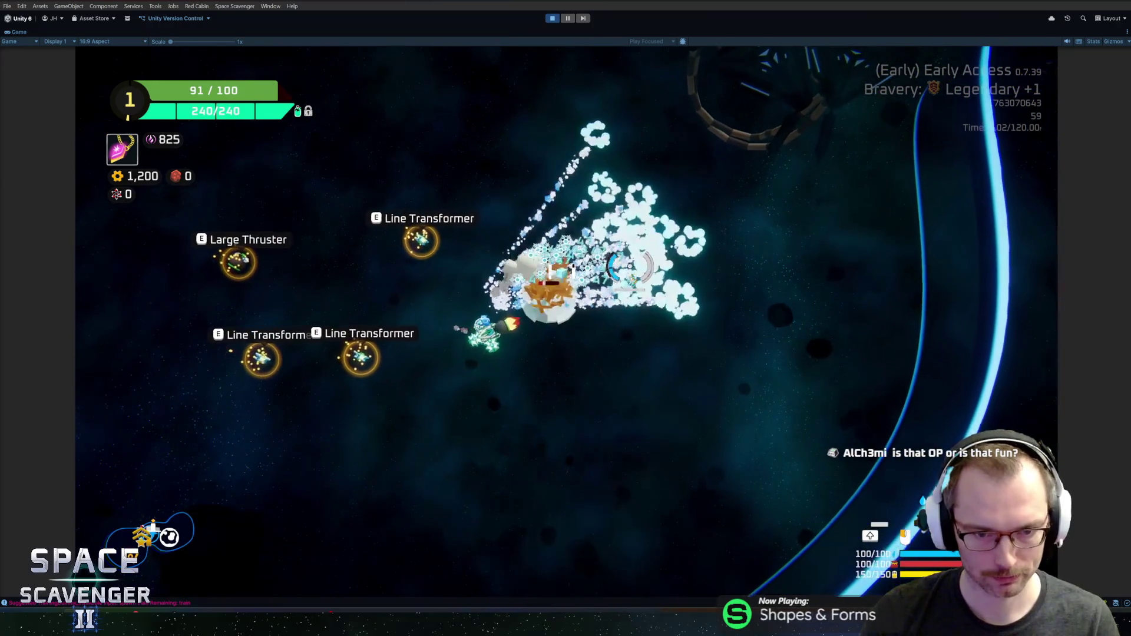
pyautogui.press('w')
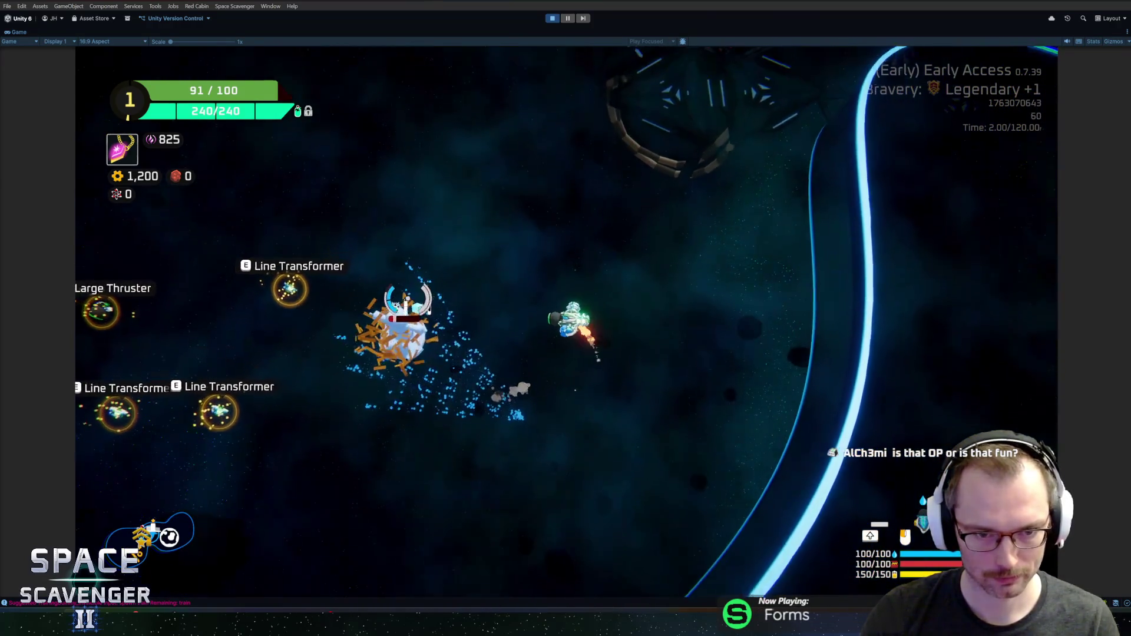
pyautogui.press('w')
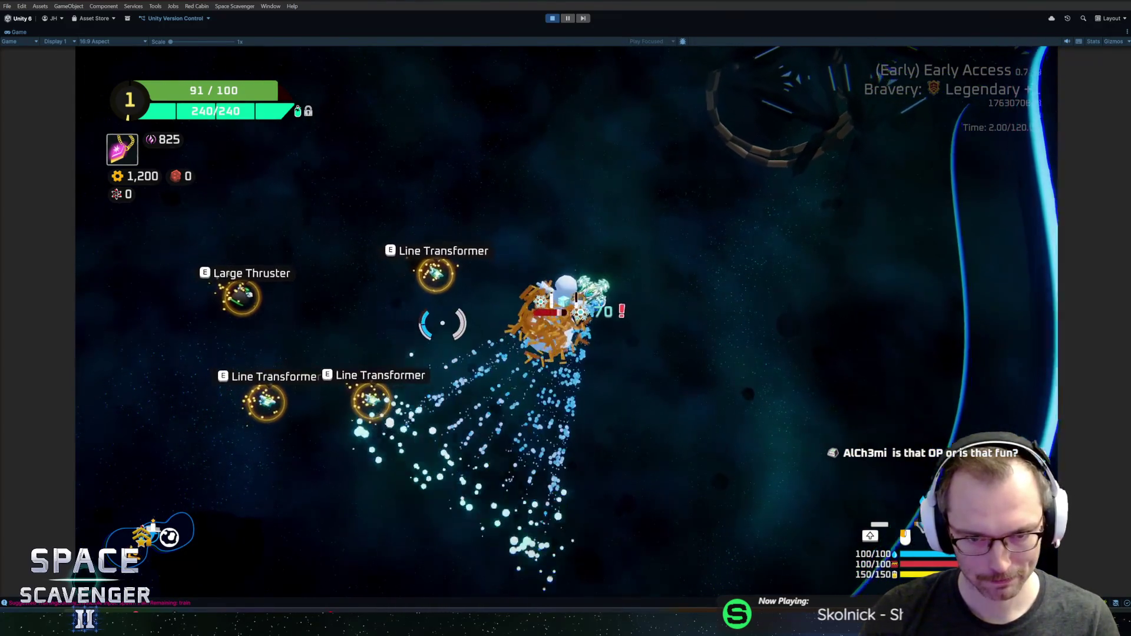
pyautogui.click(444, 373)
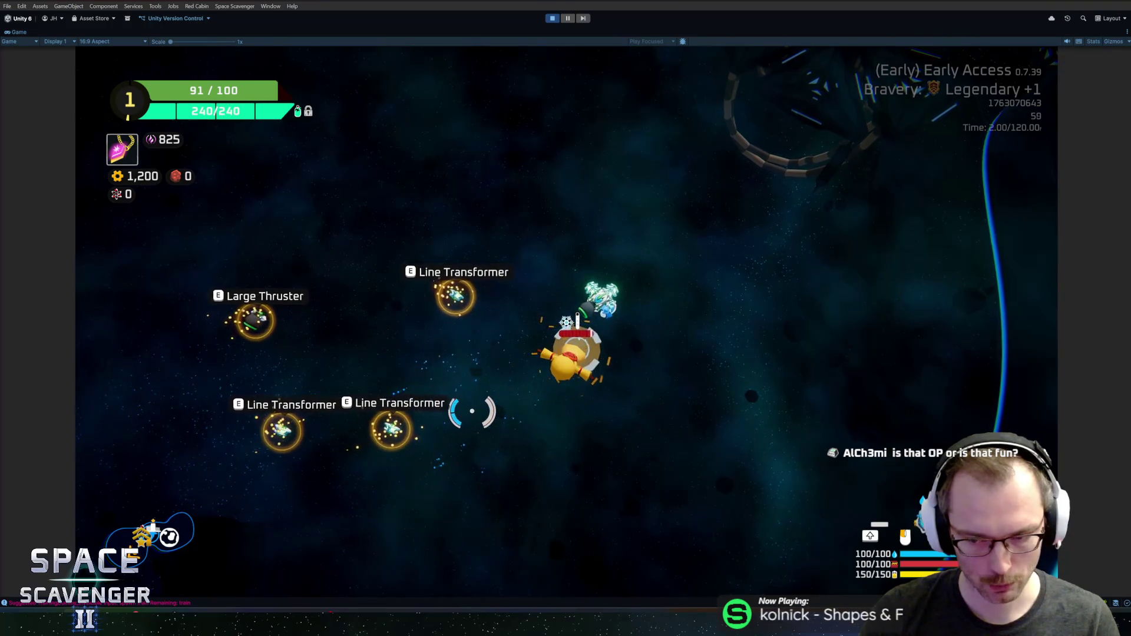
pyautogui.click(503, 422)
pyautogui.click(502, 422)
pyautogui.click(503, 422)
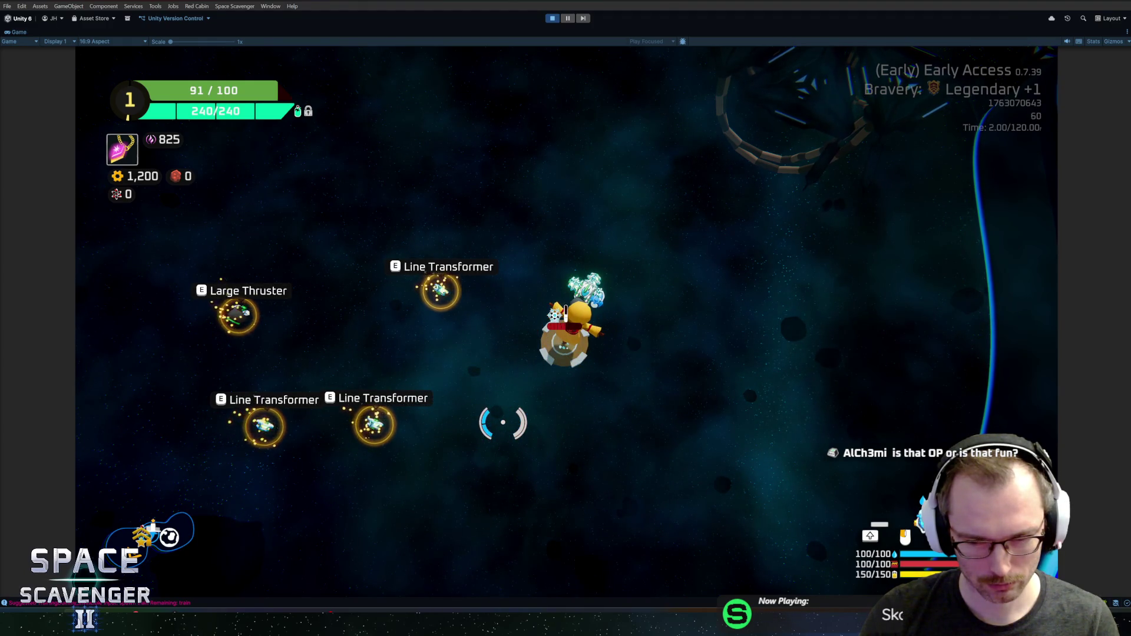
# Check the Line Transformer's Pierce +99 and Damage +15 bonuses in the build view, then pause
pyautogui.press('Tab')
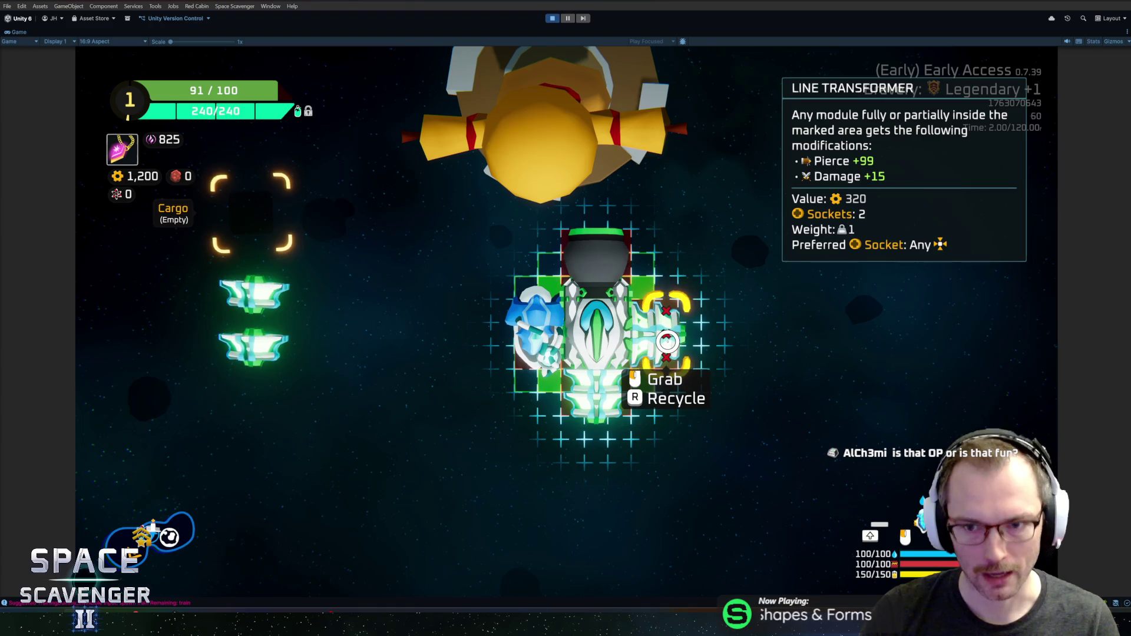
pyautogui.press('Tab')
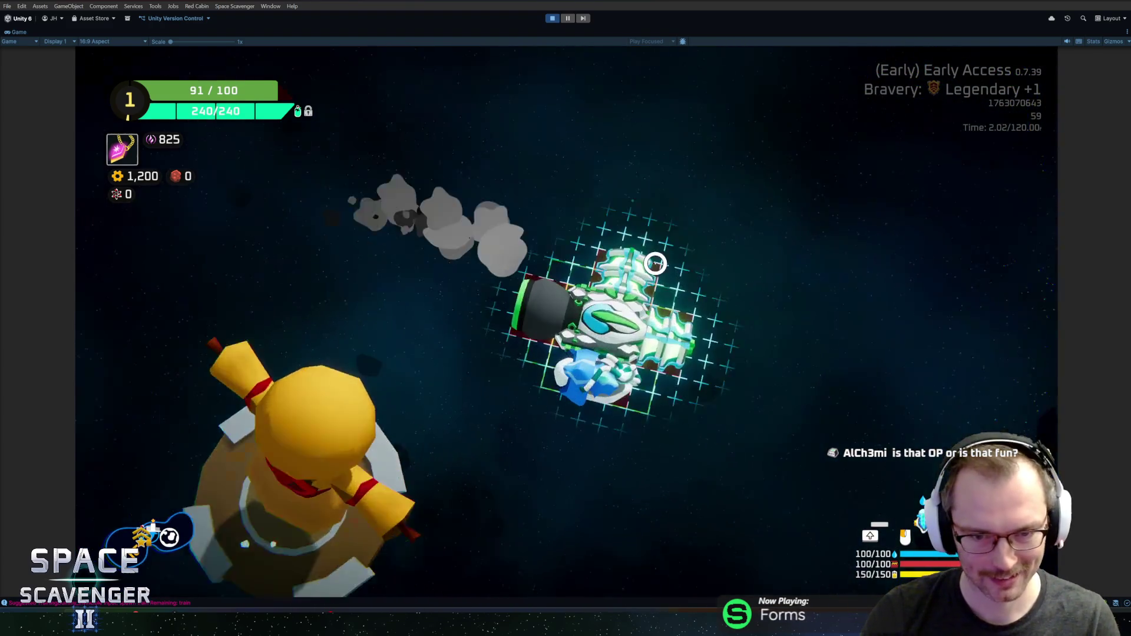
pyautogui.press('Tab')
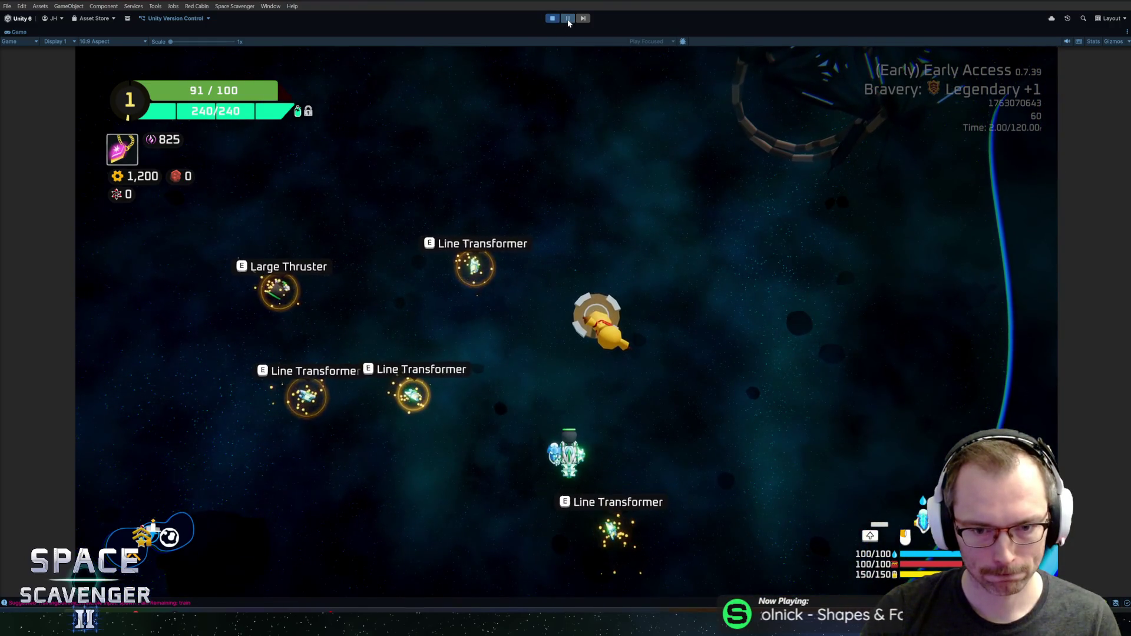
pyautogui.click(568, 18)
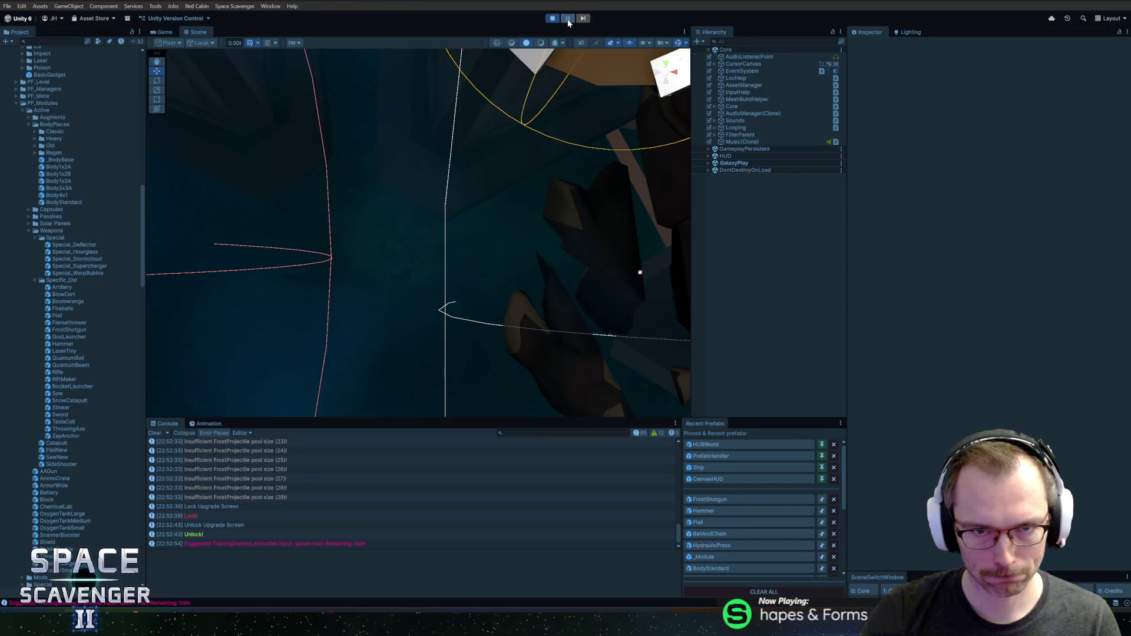
# Resume the game, fly a while longer, then stop Play mode with Ctrl+P
pyautogui.click(567, 18)
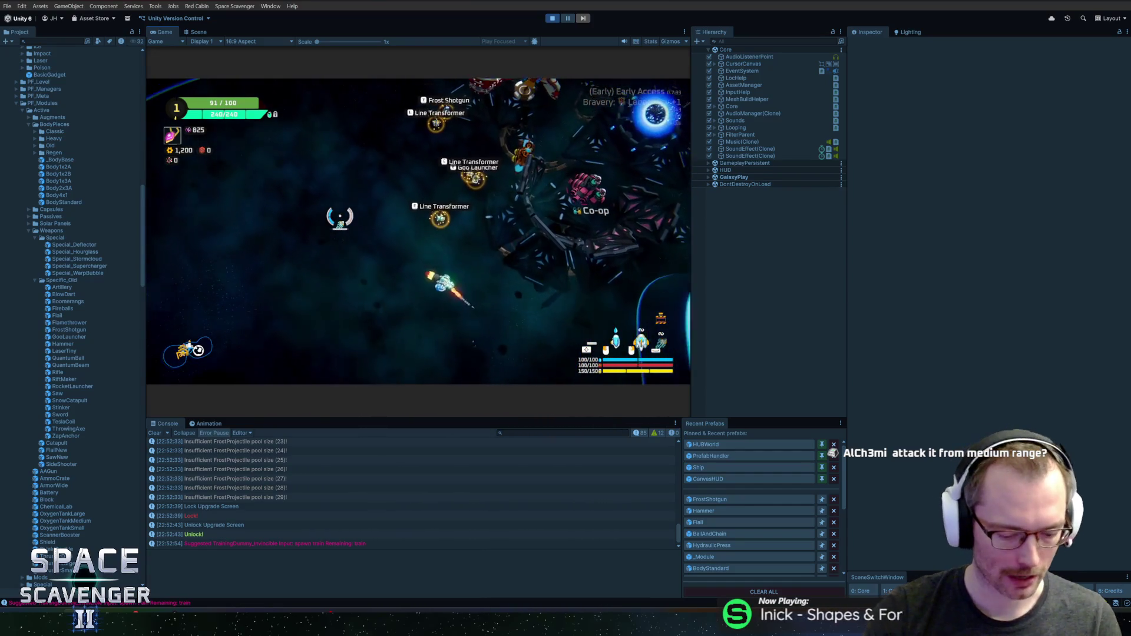
pyautogui.hotkey('ctrl', 'p')
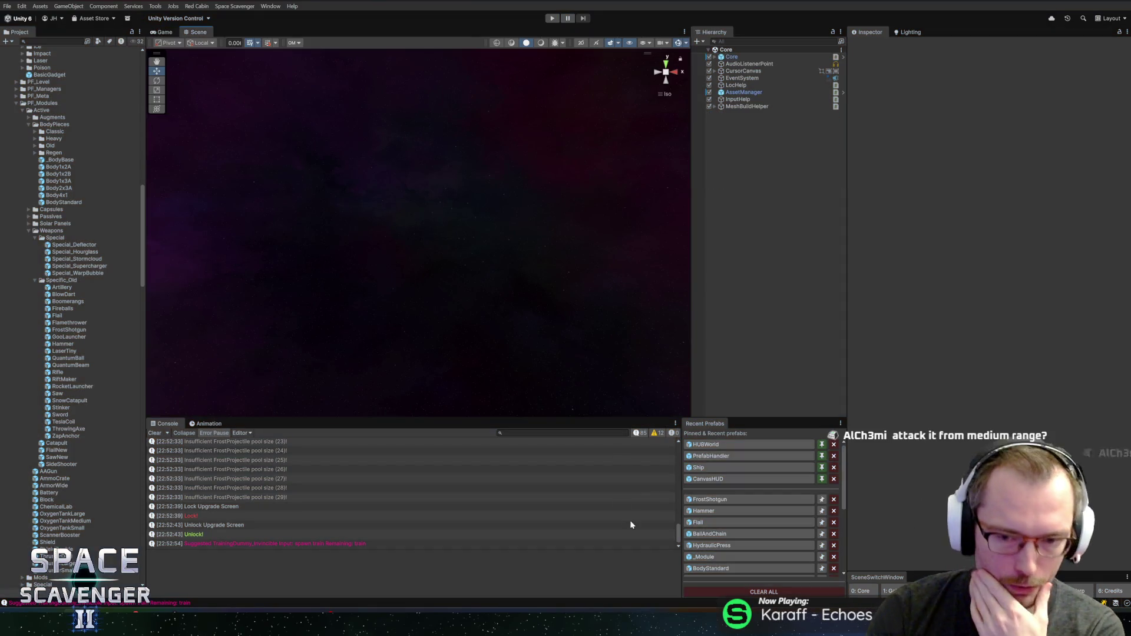
pyautogui.click(727, 500)
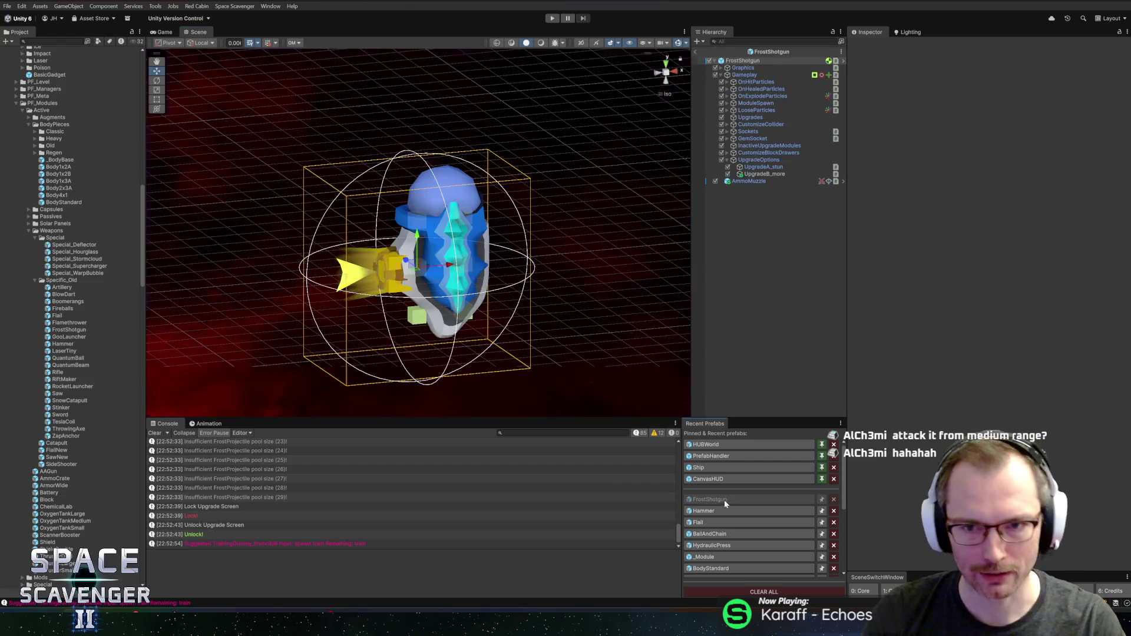
pyautogui.click(759, 181)
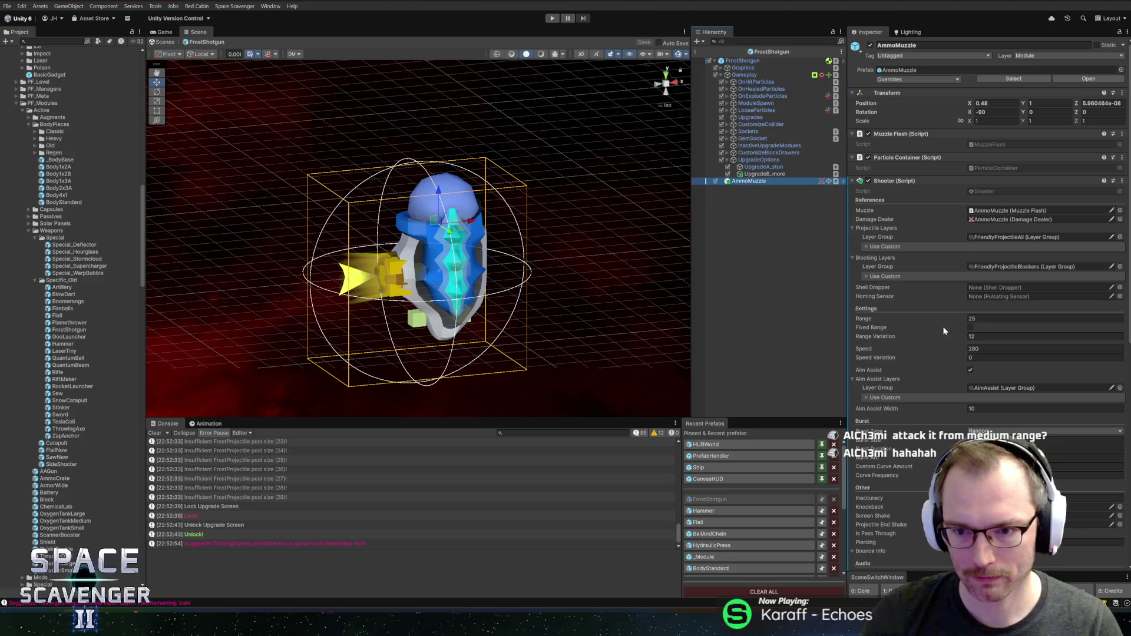
pyautogui.scroll(-10, 947, 331)
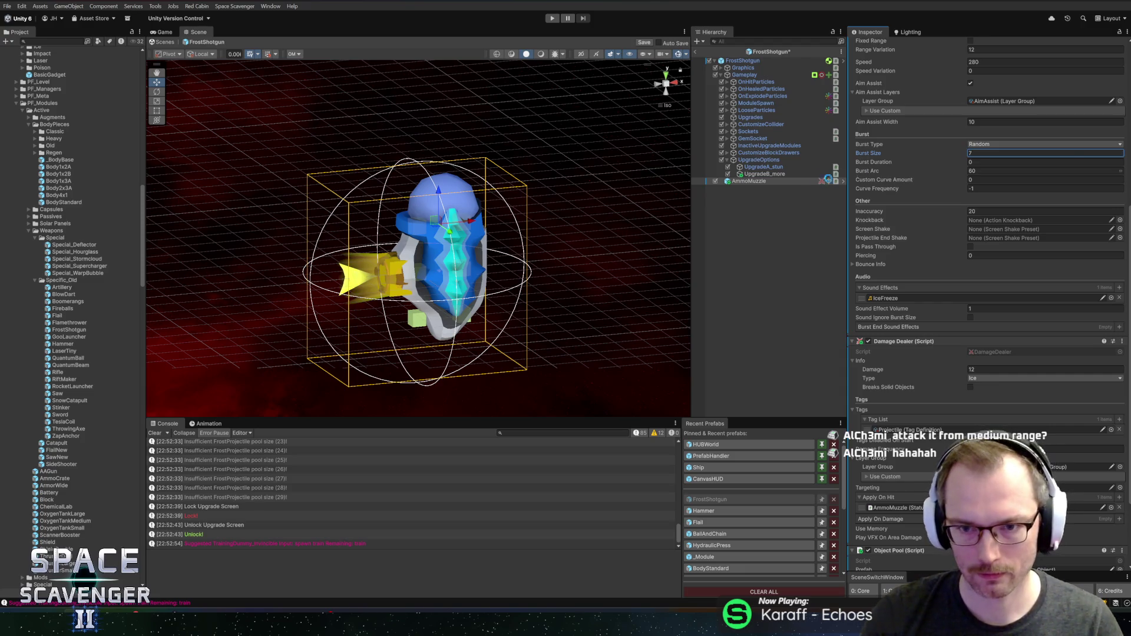
pyautogui.click(766, 174)
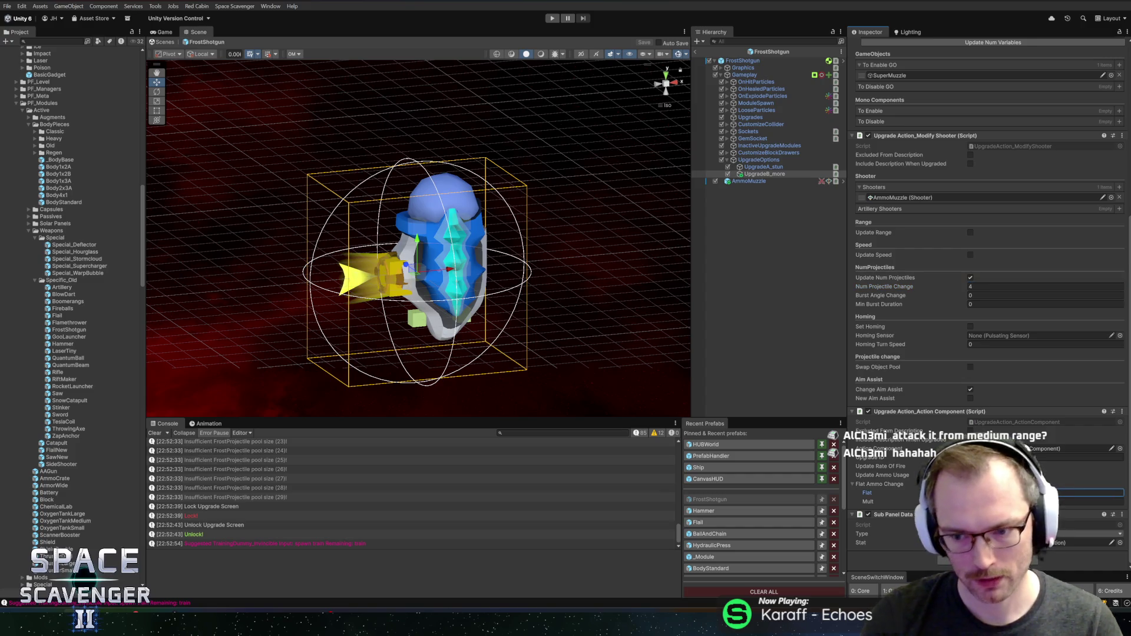
pyautogui.click(750, 182)
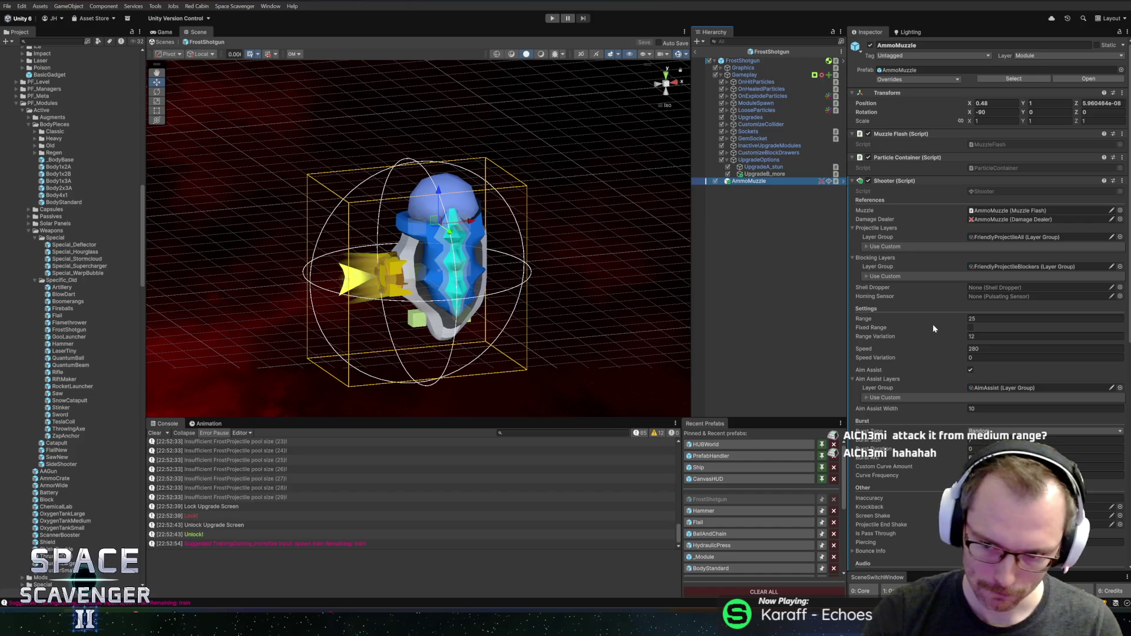
pyautogui.scroll(-5, 932, 324)
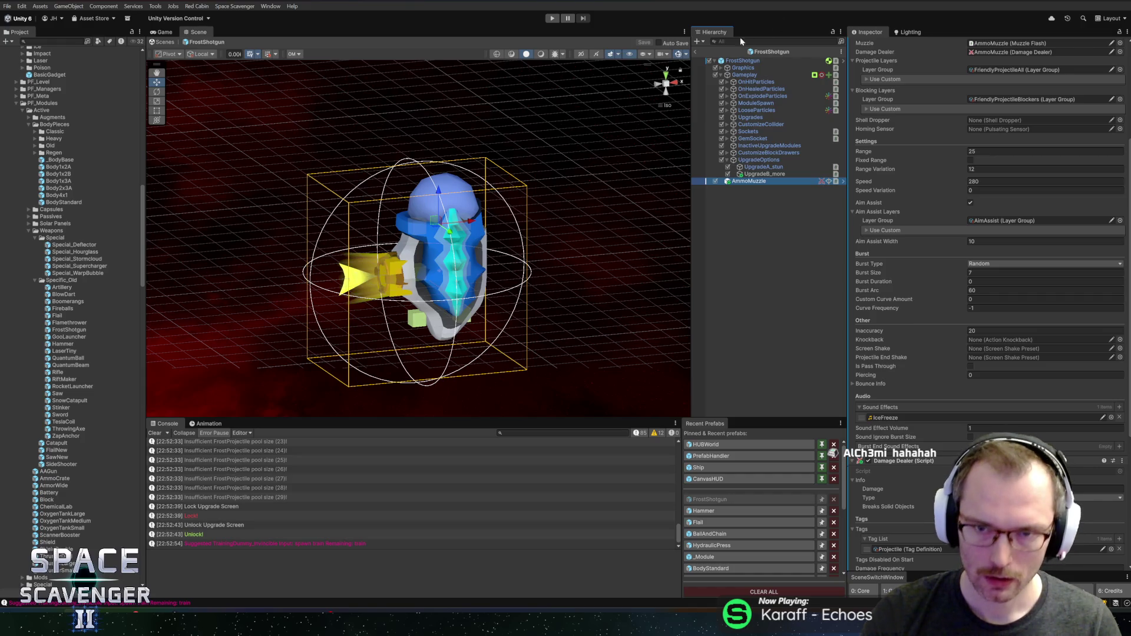
pyautogui.click(695, 51)
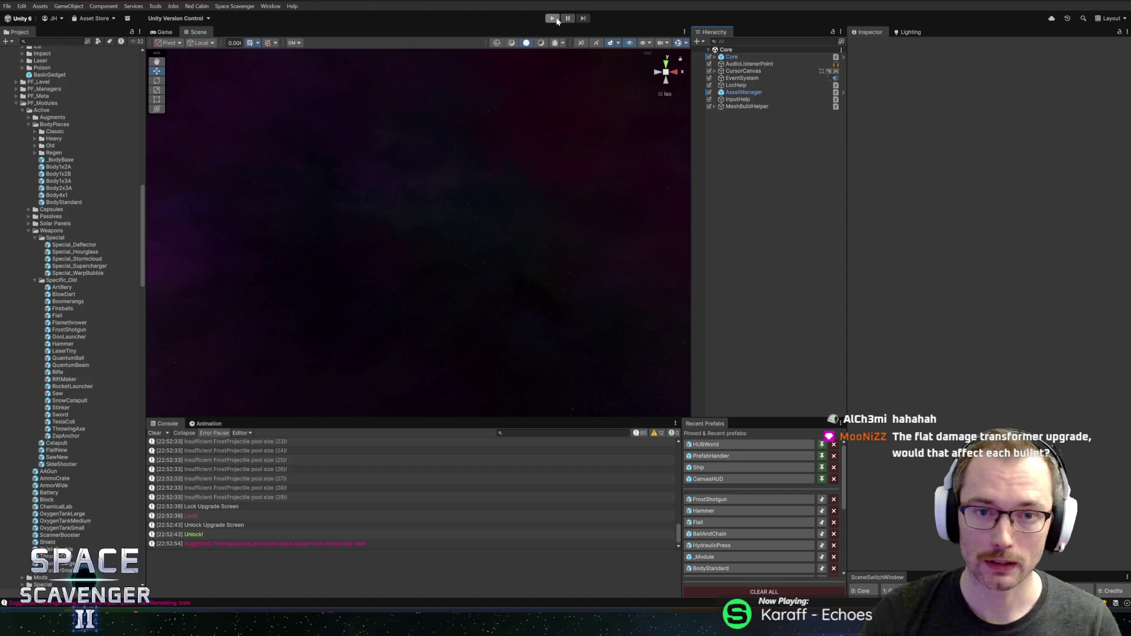
# Enter Play mode, fly left and fire four frost bursts at the crosshair
pyautogui.click(552, 19)
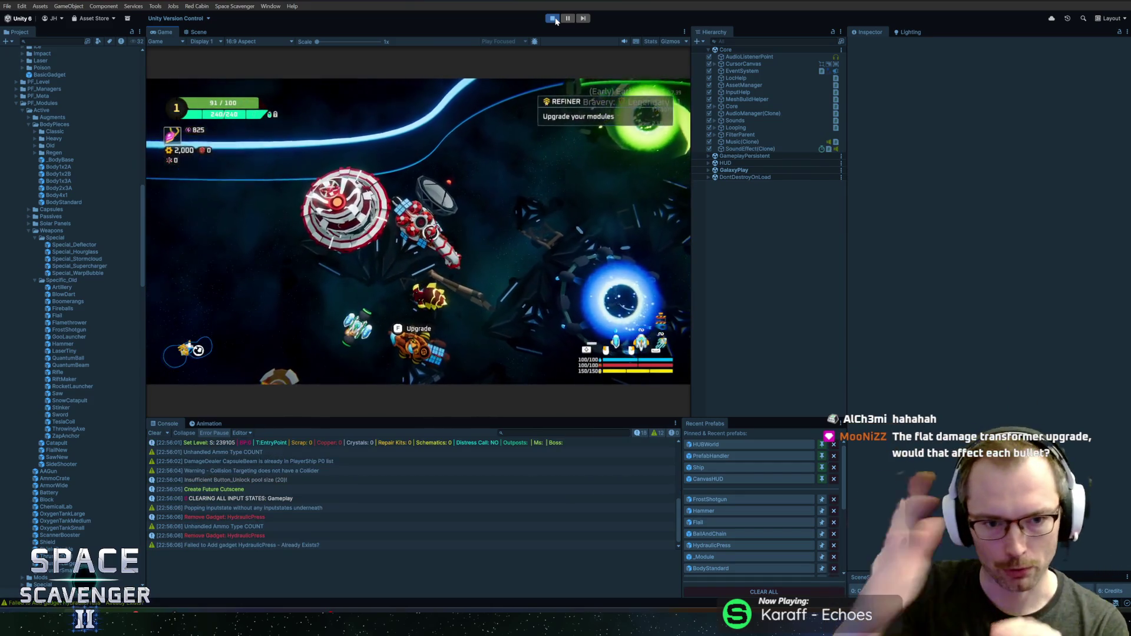
pyautogui.press('a')
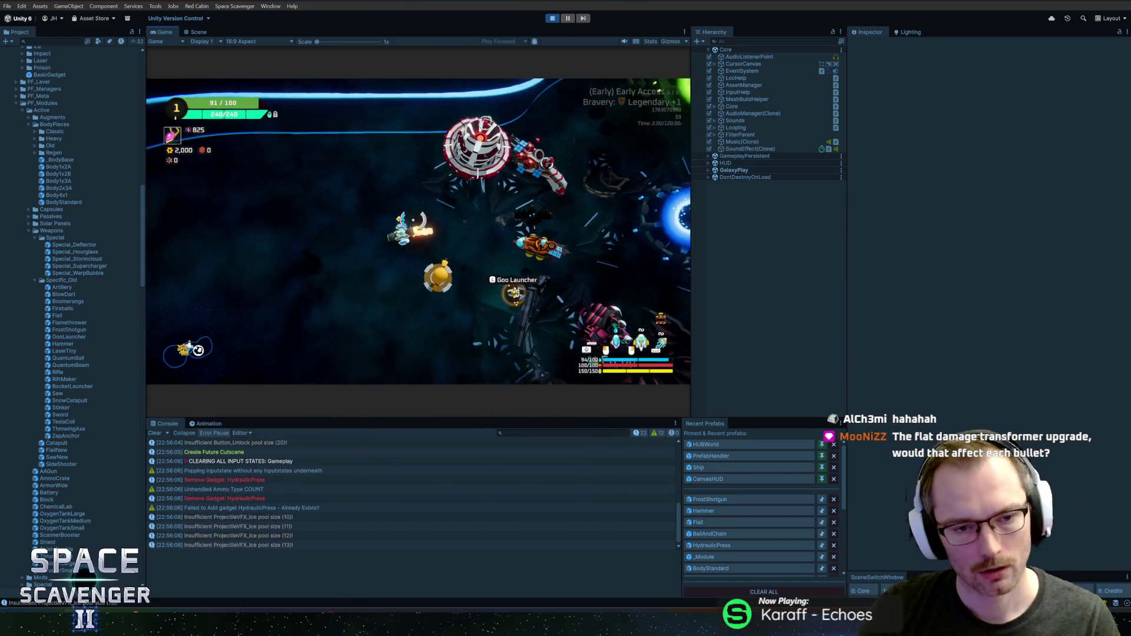
pyautogui.click(398, 154)
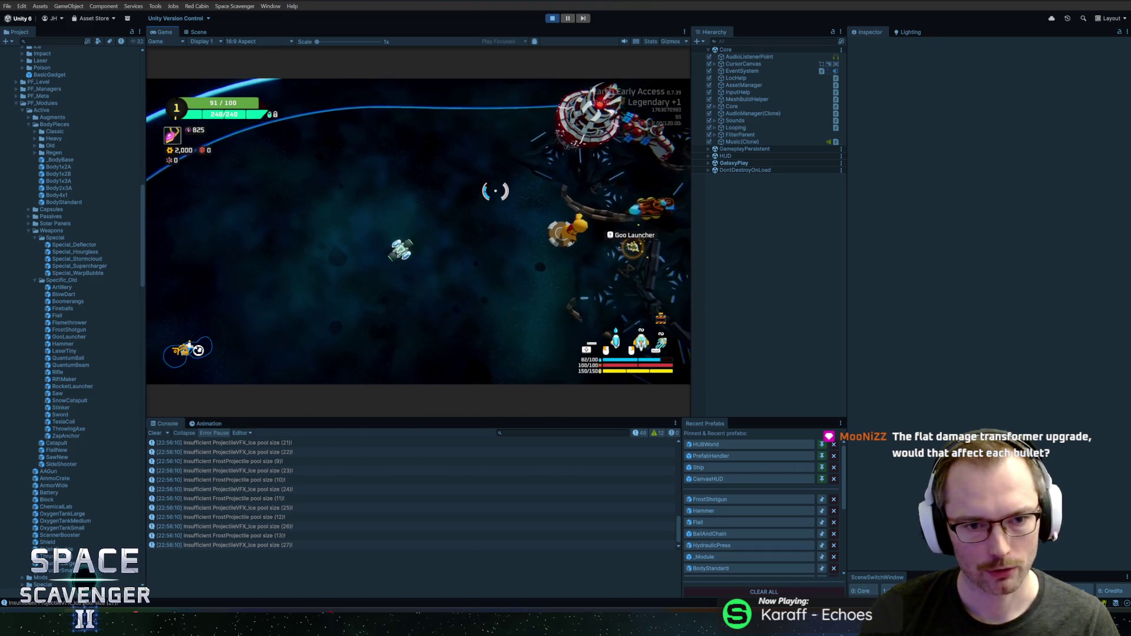
pyautogui.click(495, 189)
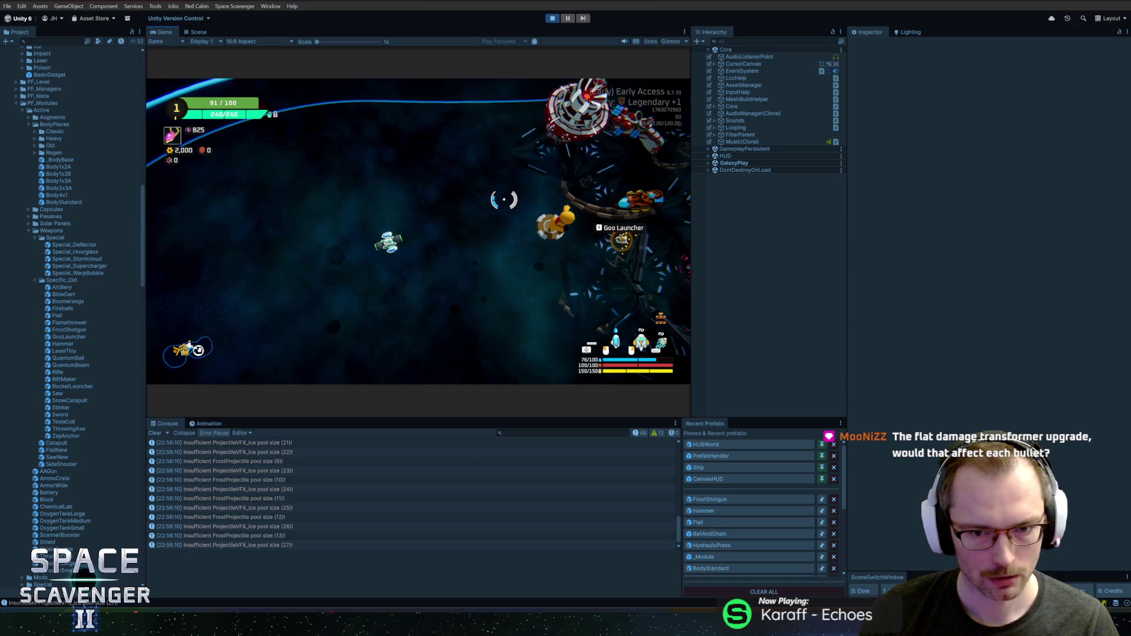
pyautogui.click(492, 159)
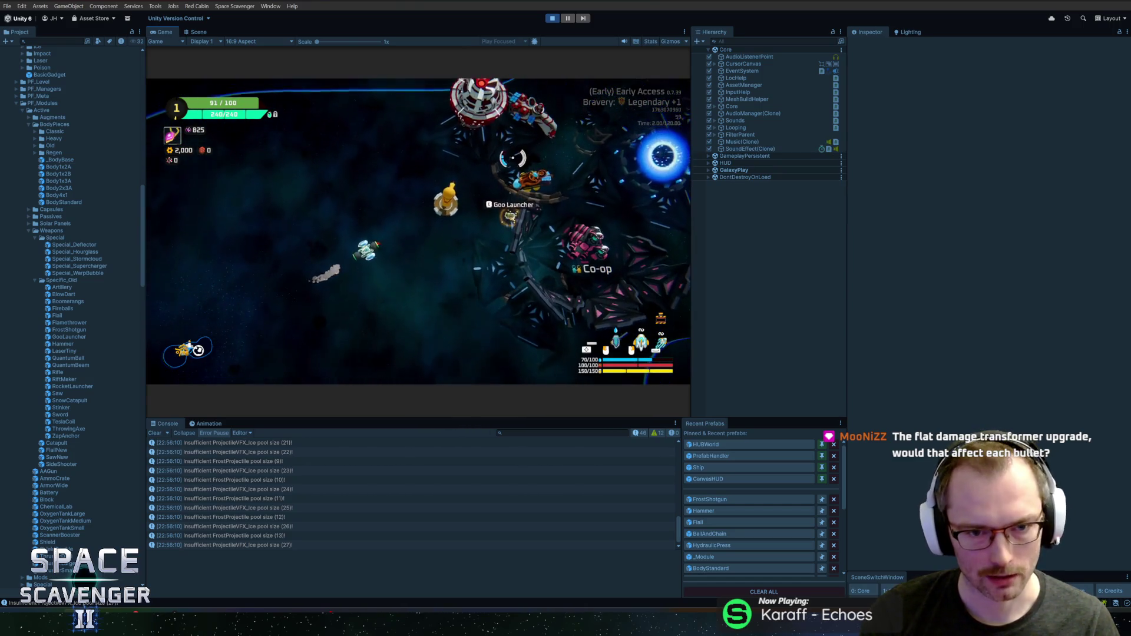
pyautogui.click(493, 165)
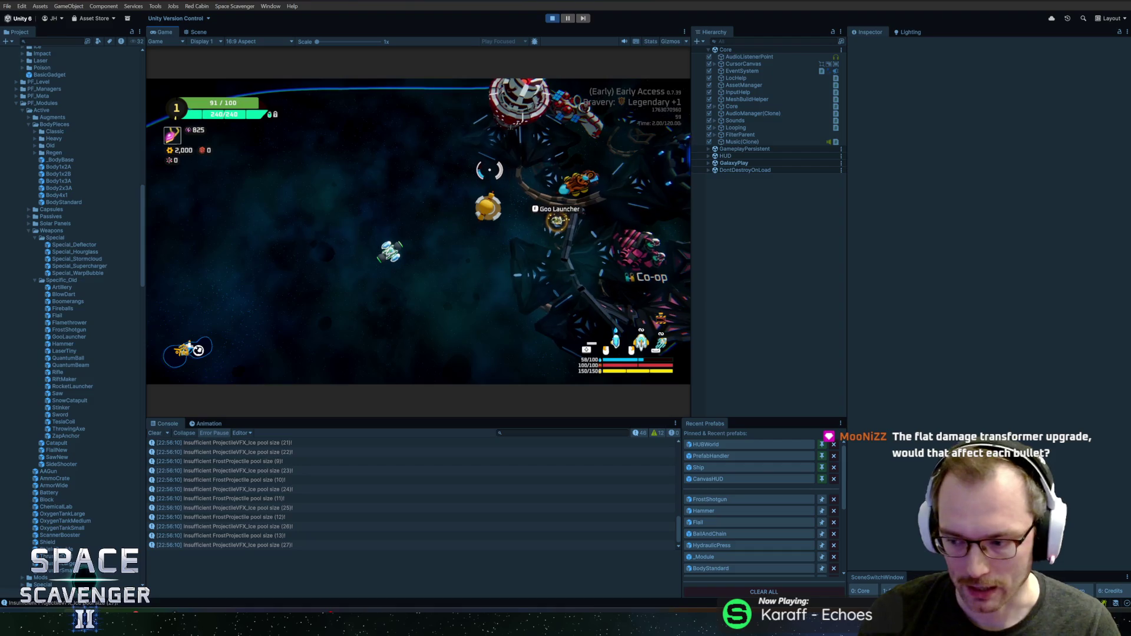
# Spawn Line Transformer pickups with 'spawn transformer' in the debug console
pyautogui.press('`')
pyautogui.write('spawn ')
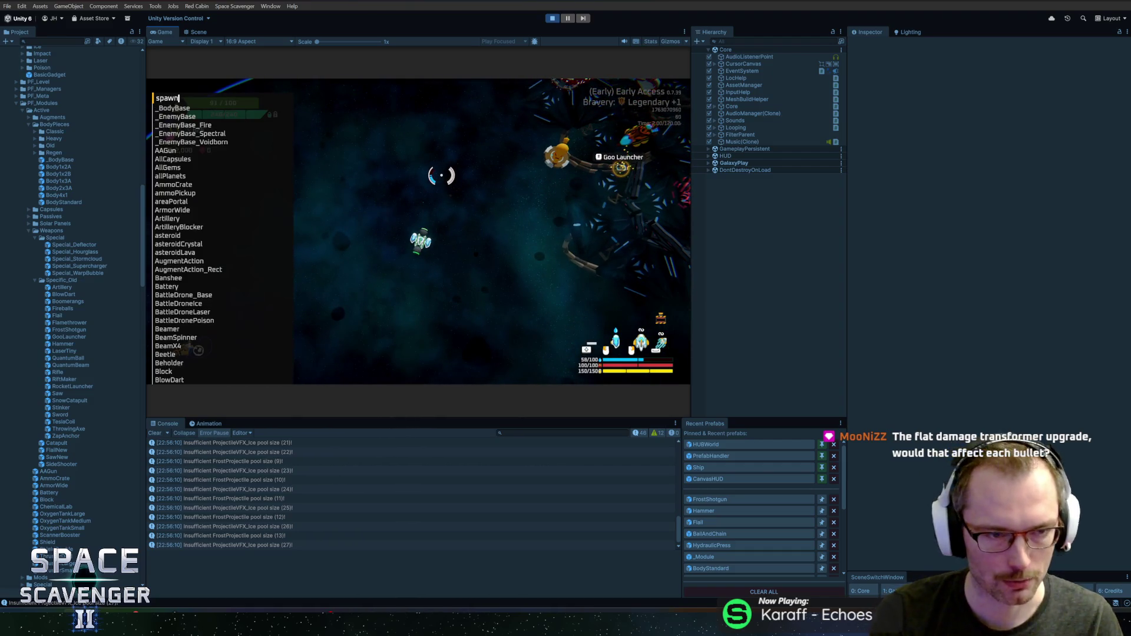
pyautogui.write('tr')
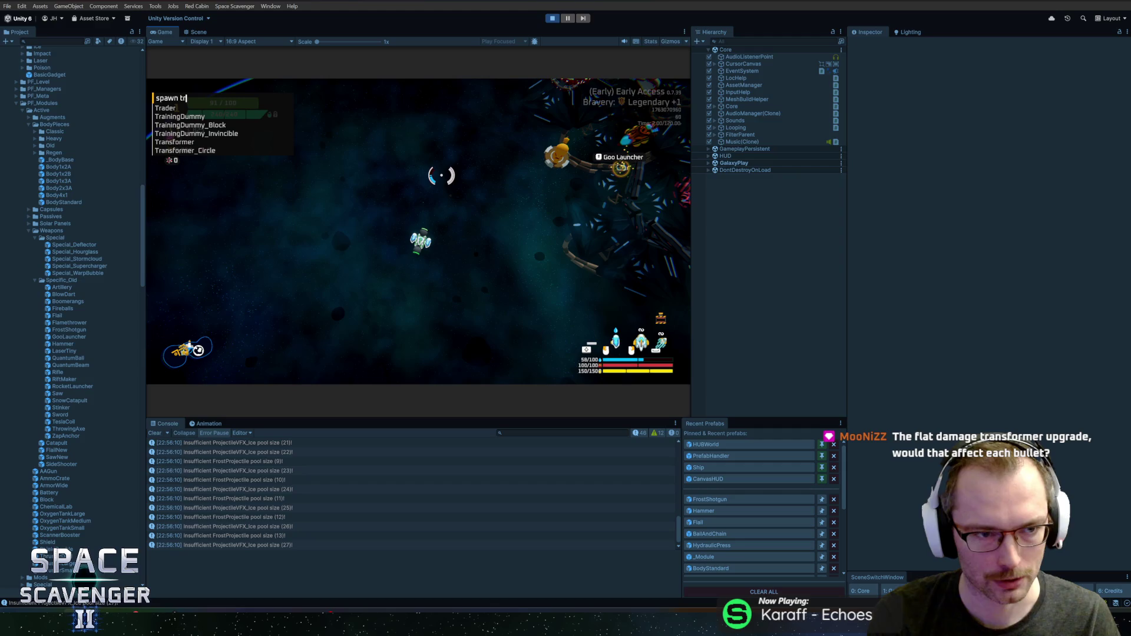
pyautogui.write('ansformer')
pyautogui.press('Return')
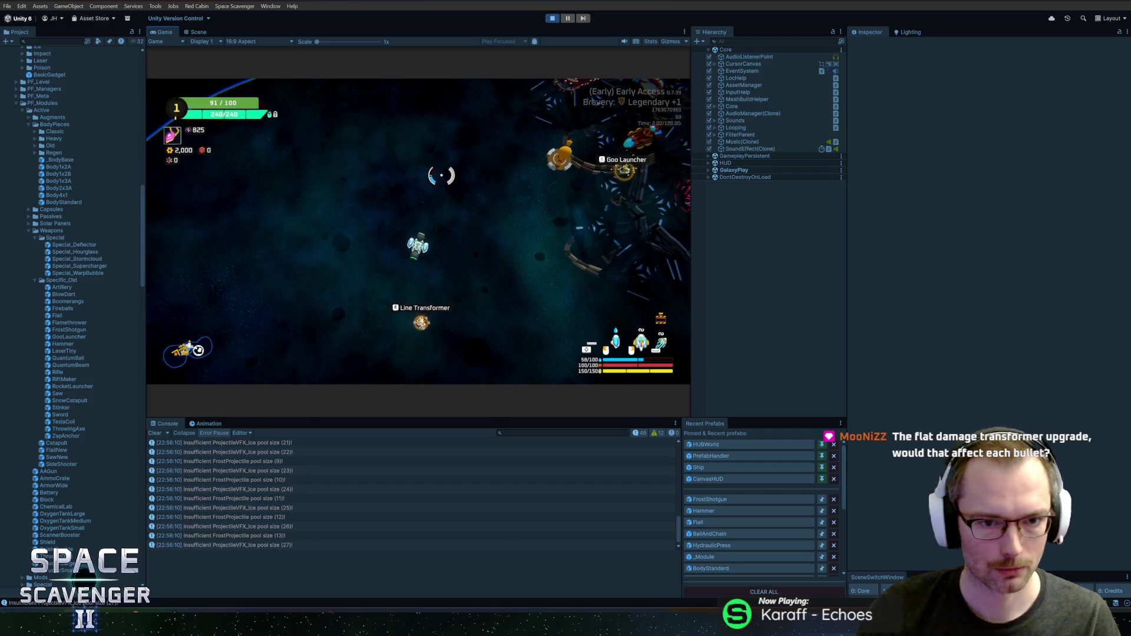
pyautogui.press('`')
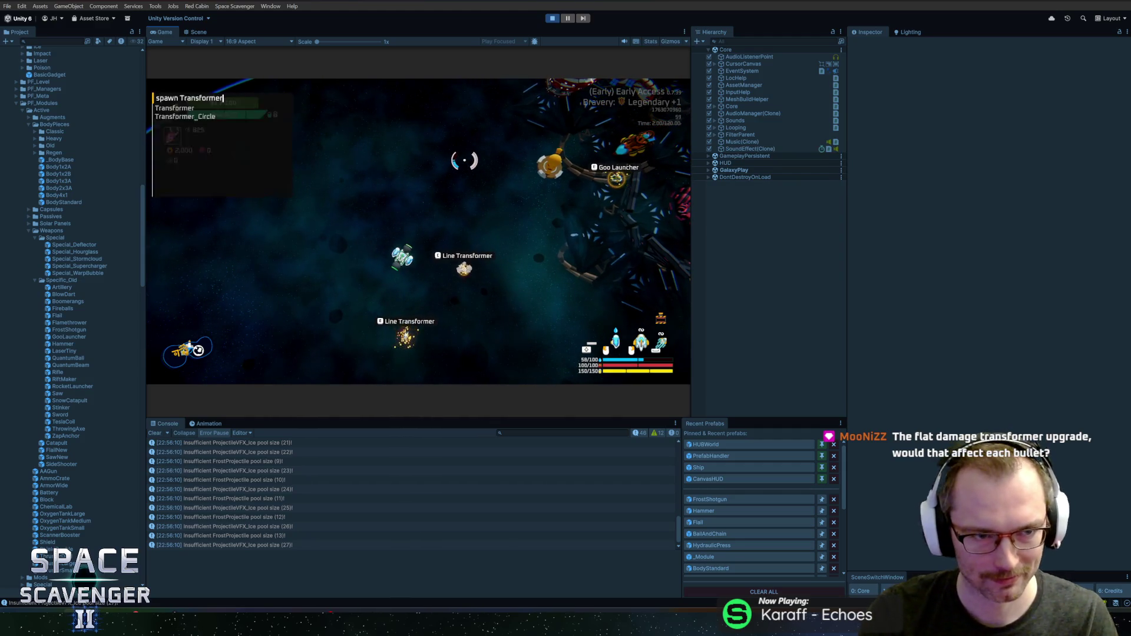
# Fit cargo Line Transformers to the ship's bottom, giving Damage +40, Pierce +99, and maximize the Game view
pyautogui.press('`')
pyautogui.press('Tab')
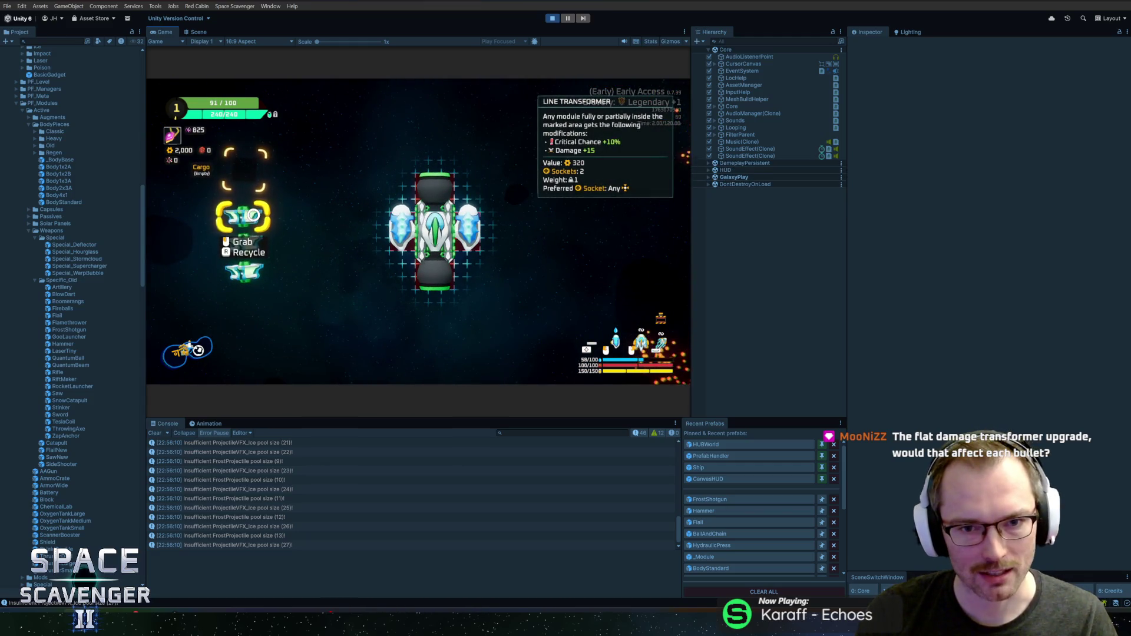
pyautogui.click(433, 273)
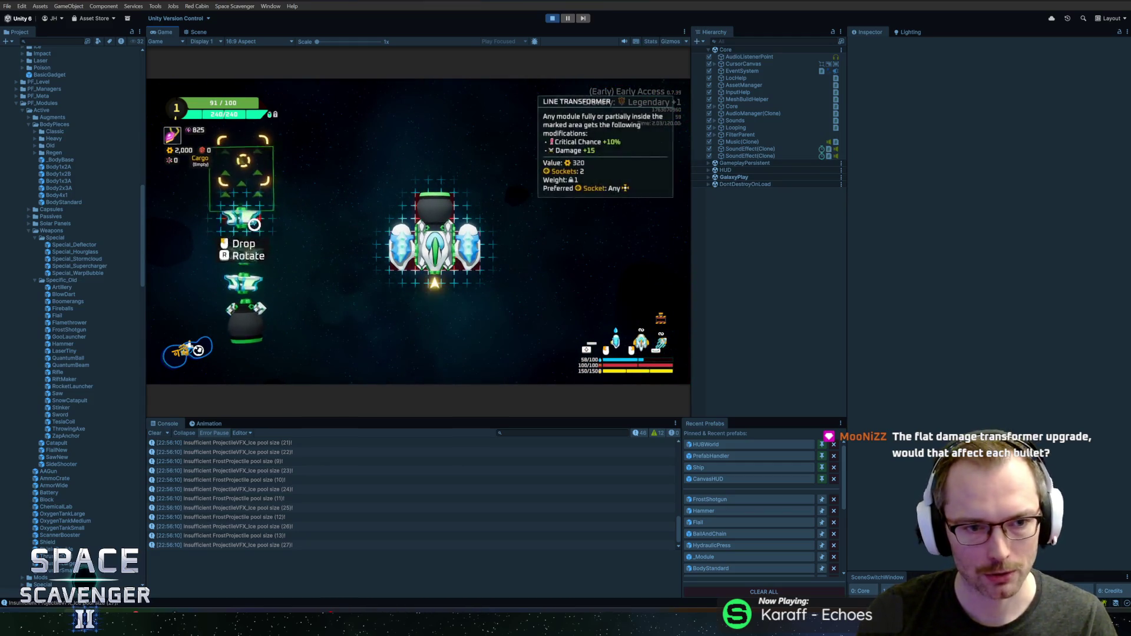
pyautogui.click(434, 274)
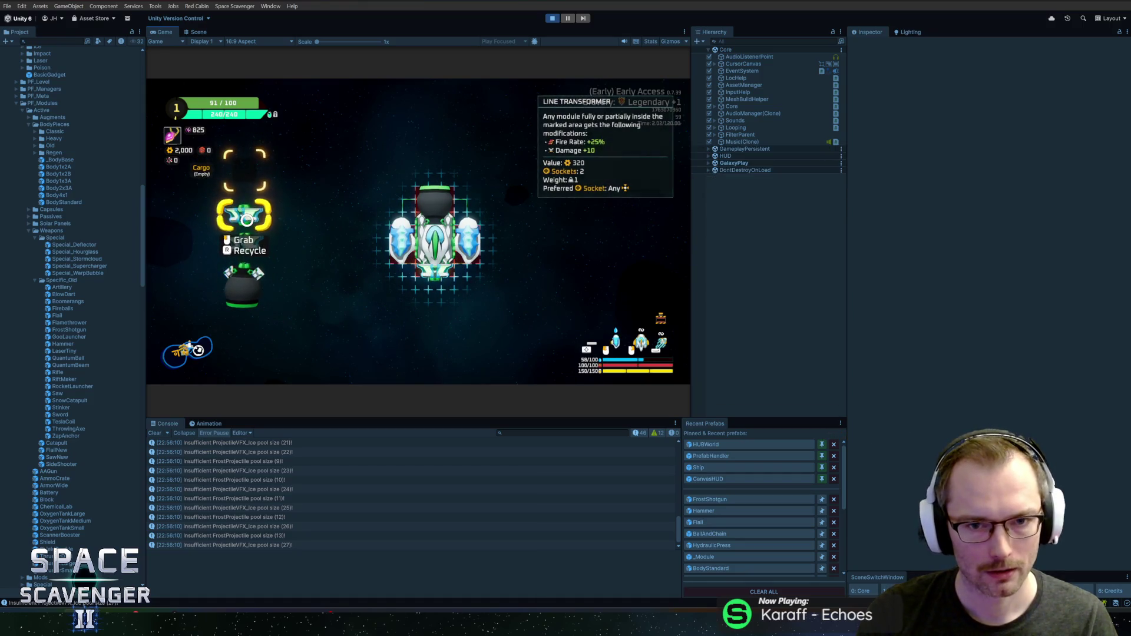
pyautogui.click(247, 219)
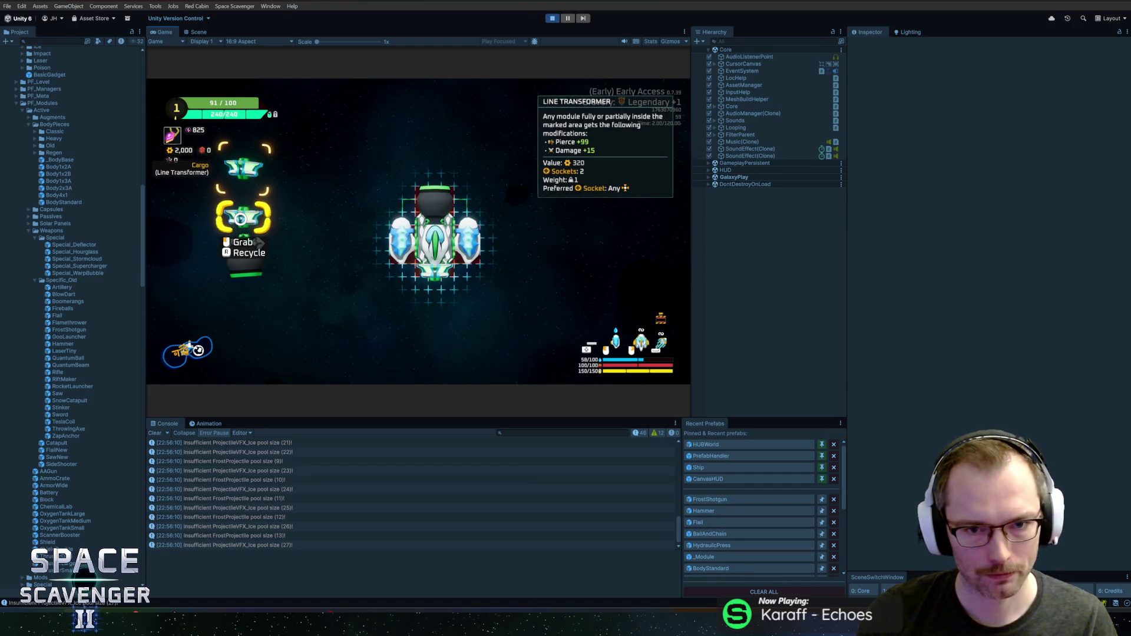
pyautogui.click(241, 219)
pyautogui.click(433, 277)
pyautogui.click(250, 157)
pyautogui.click(433, 303)
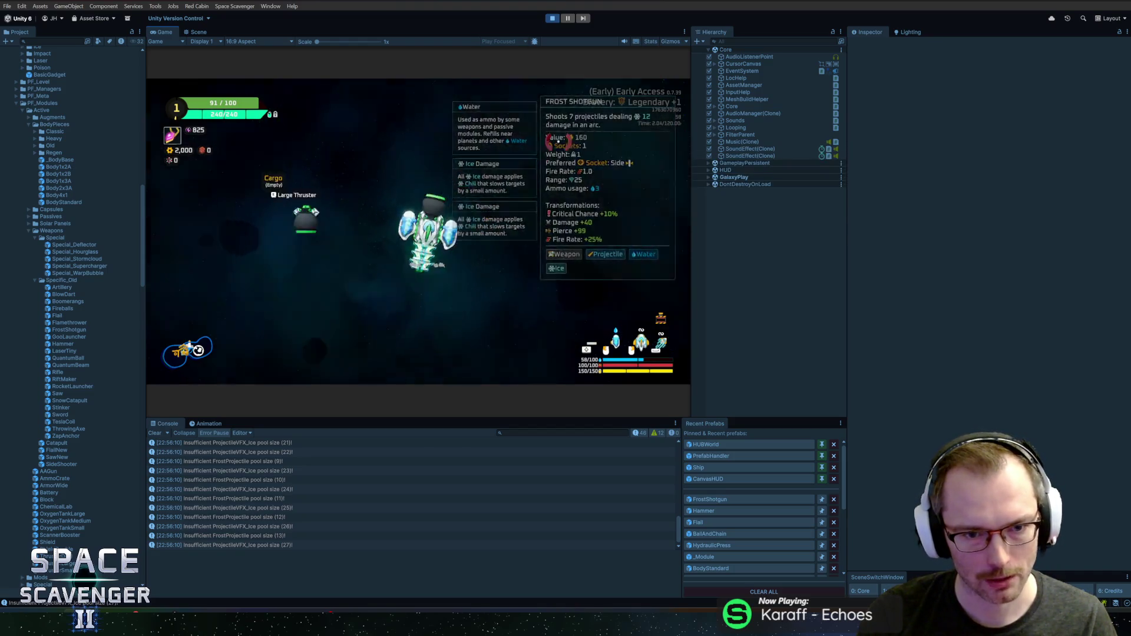
pyautogui.moveTo(465, 244)
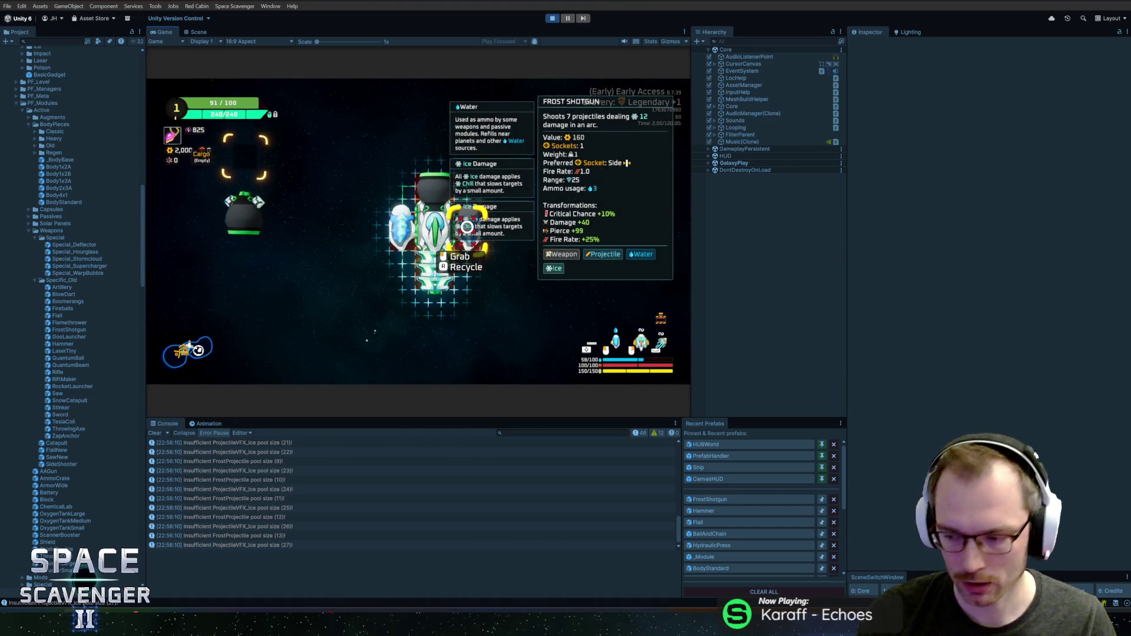
pyautogui.doubleClick(159, 31)
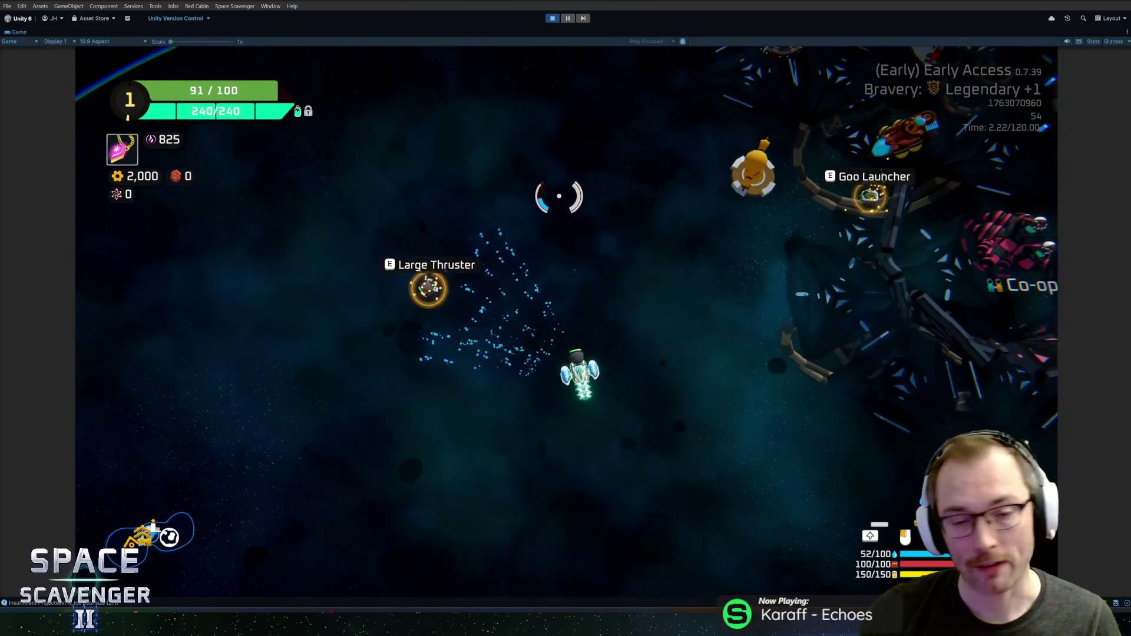
# Fly the ship among the enemies with WASD, ending up-right near the station
pyautogui.press('d')
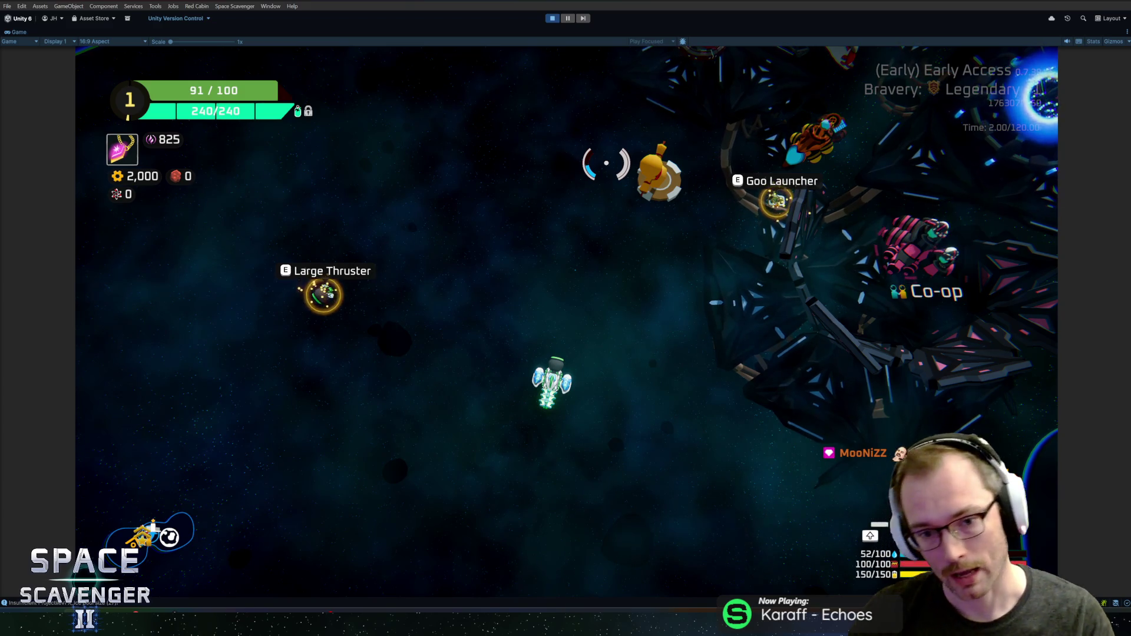
pyautogui.press('w')
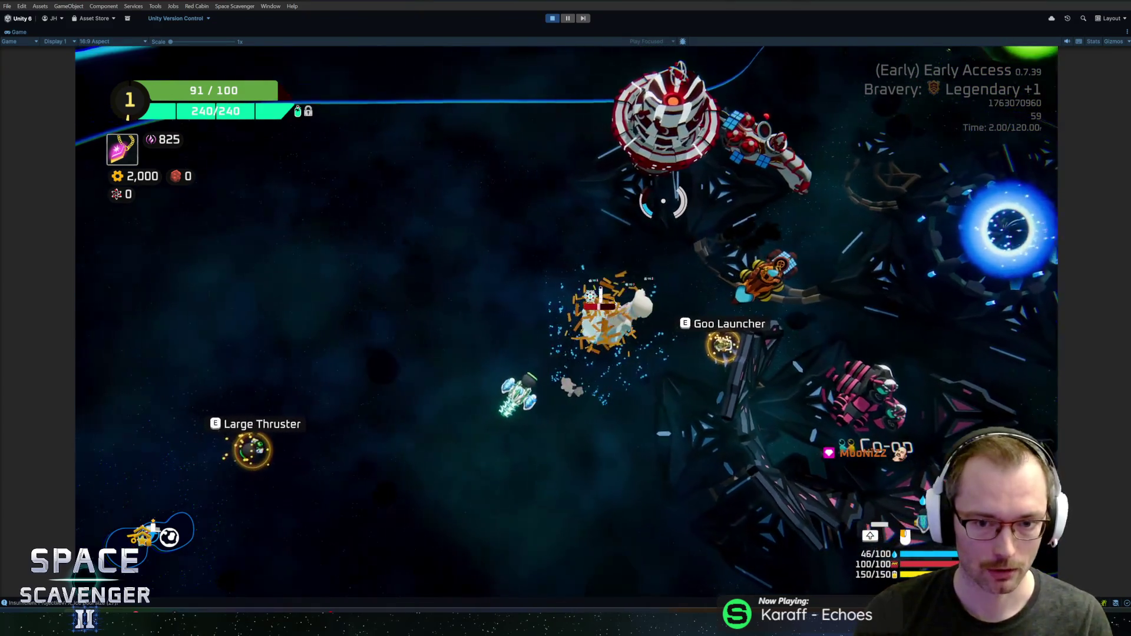
pyautogui.press('a')
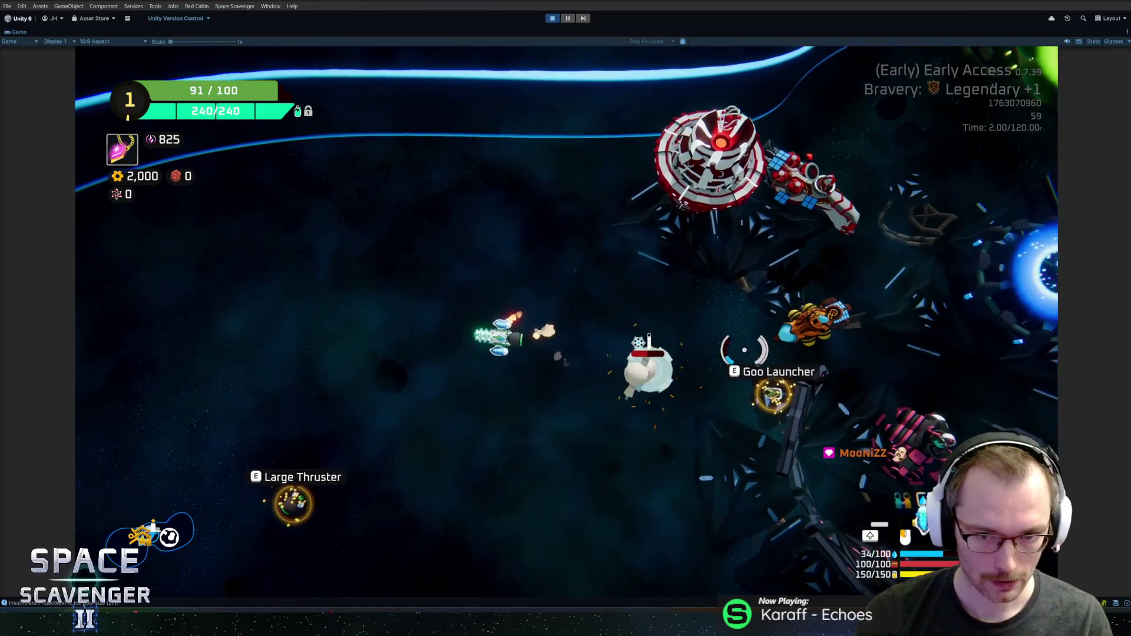
pyautogui.press('d')
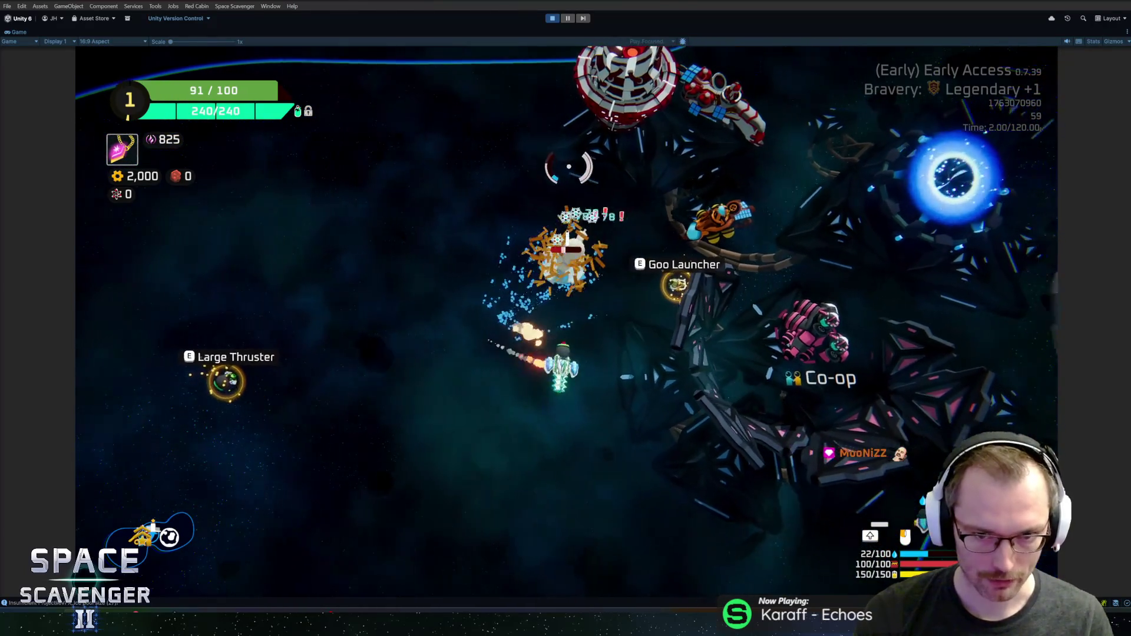
pyautogui.press('a')
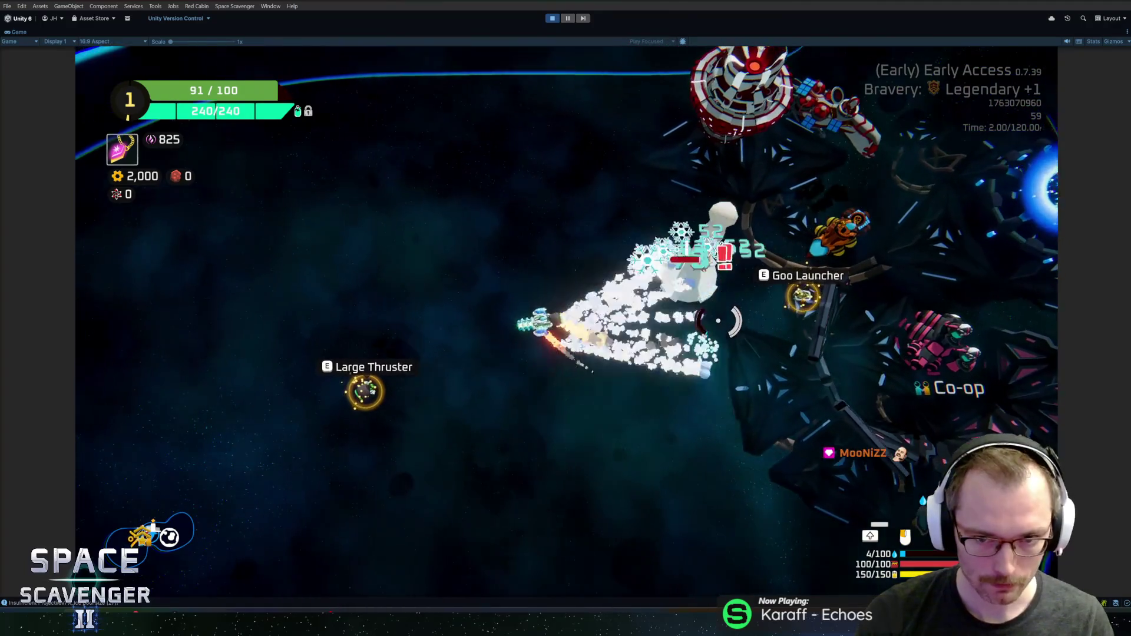
pyautogui.press('d')
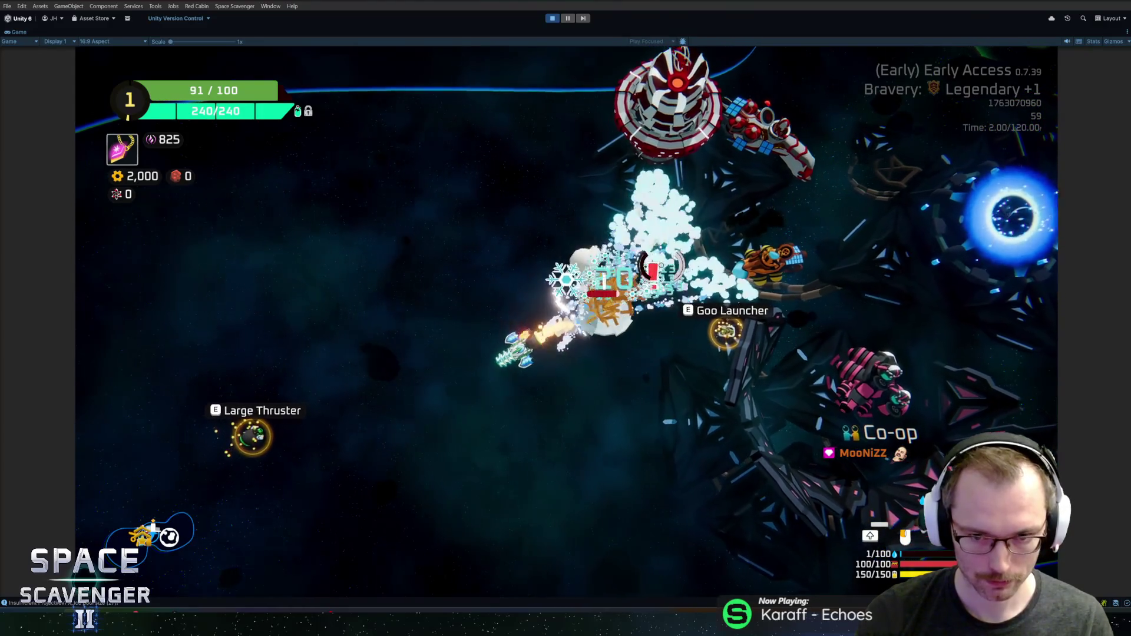
# Buy Muzzle Fan for both Frost Shotguns at 400 gold each, leaving 1,200 gold
pyautogui.press('f')
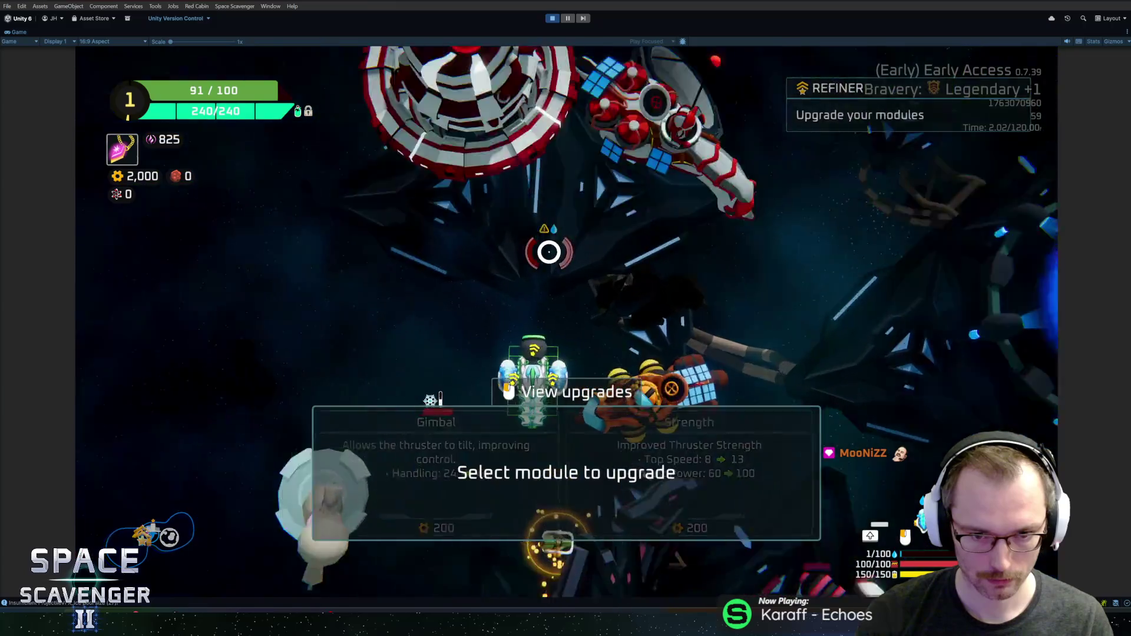
pyautogui.click(538, 255)
pyautogui.moveTo(673, 477)
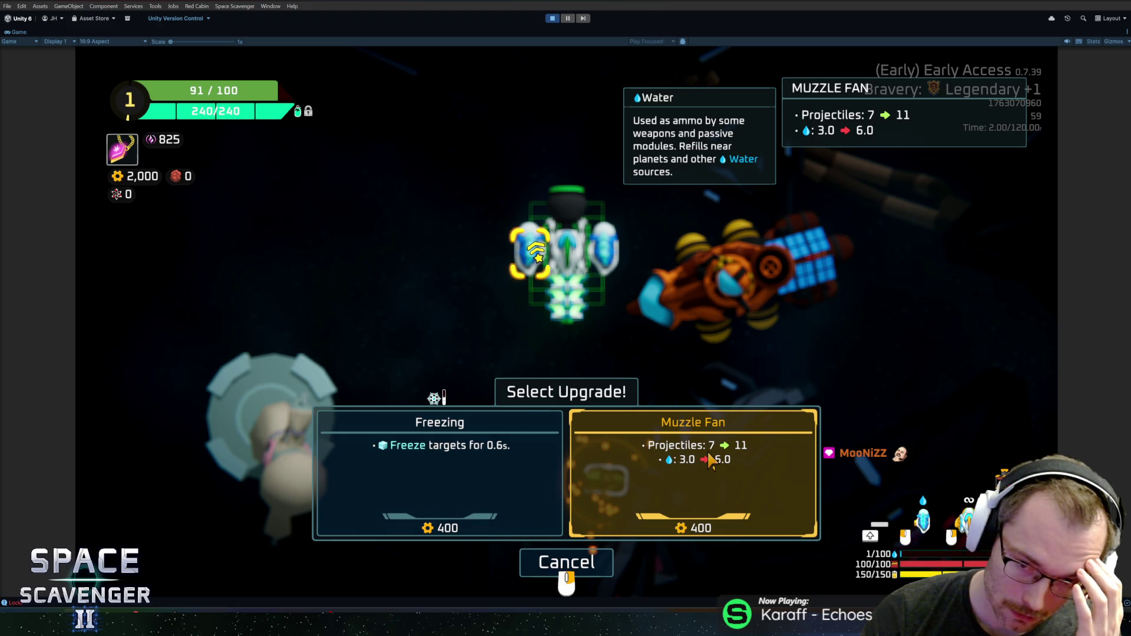
pyautogui.click(710, 462)
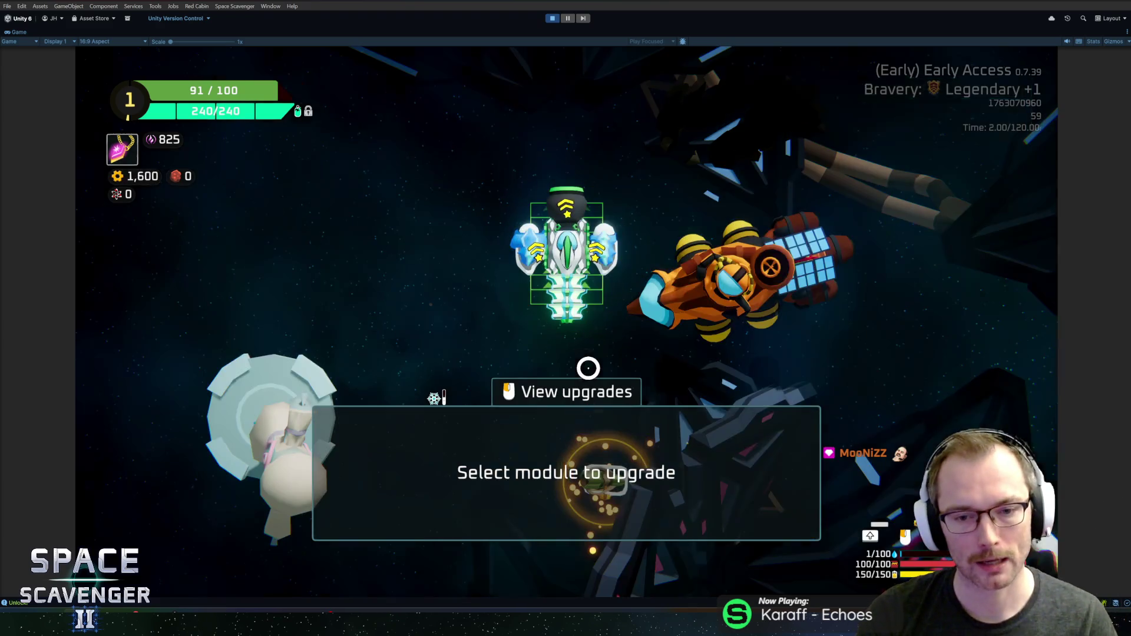
pyautogui.click(610, 259)
pyautogui.click(694, 472)
pyautogui.press('Escape')
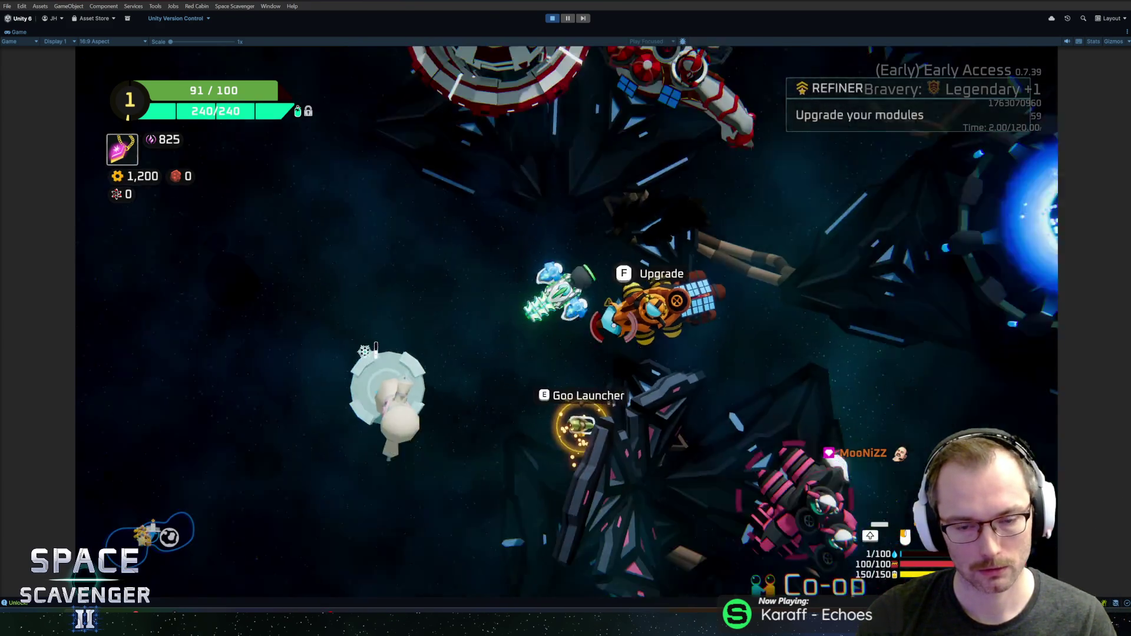
# Fly back and forth among the enemies, testing the wider frost spray
pyautogui.press('a')
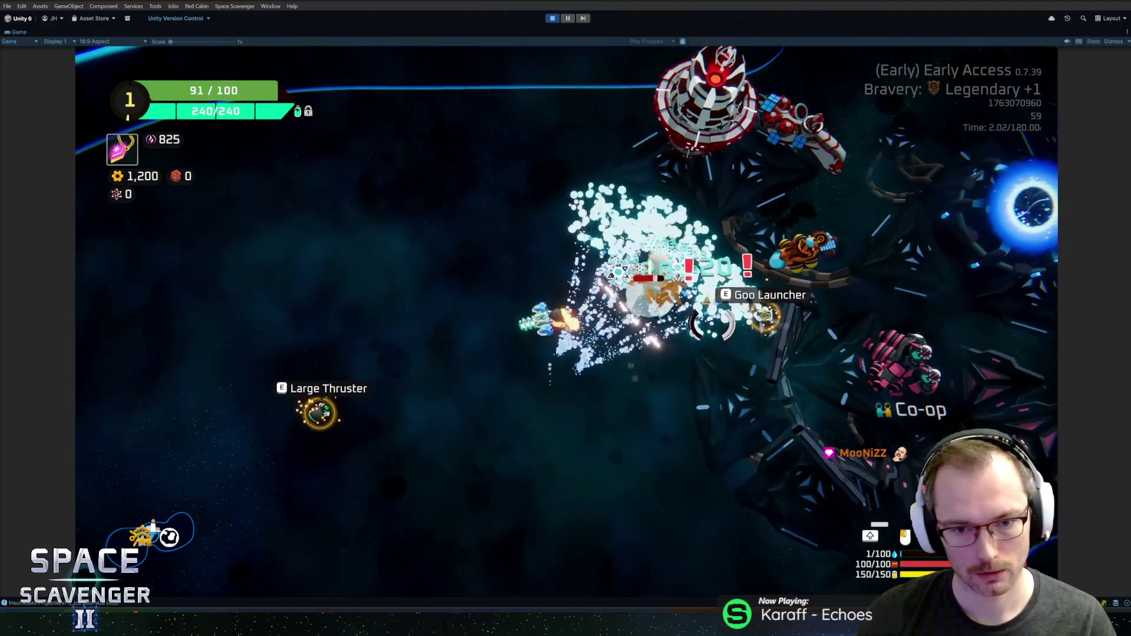
pyautogui.press('d')
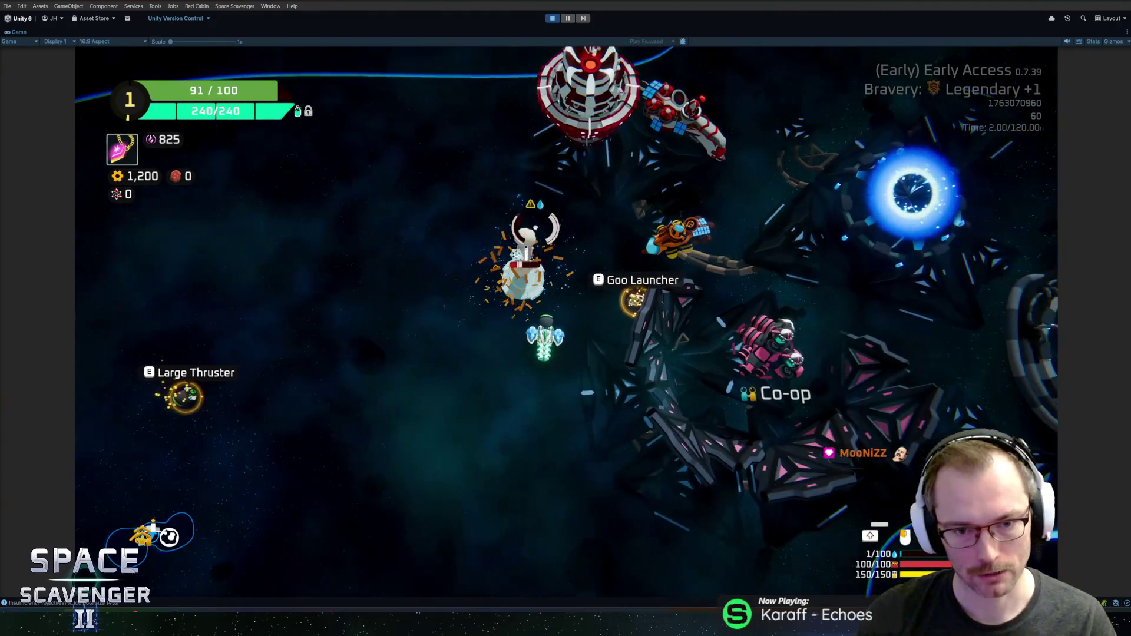
pyautogui.press('a')
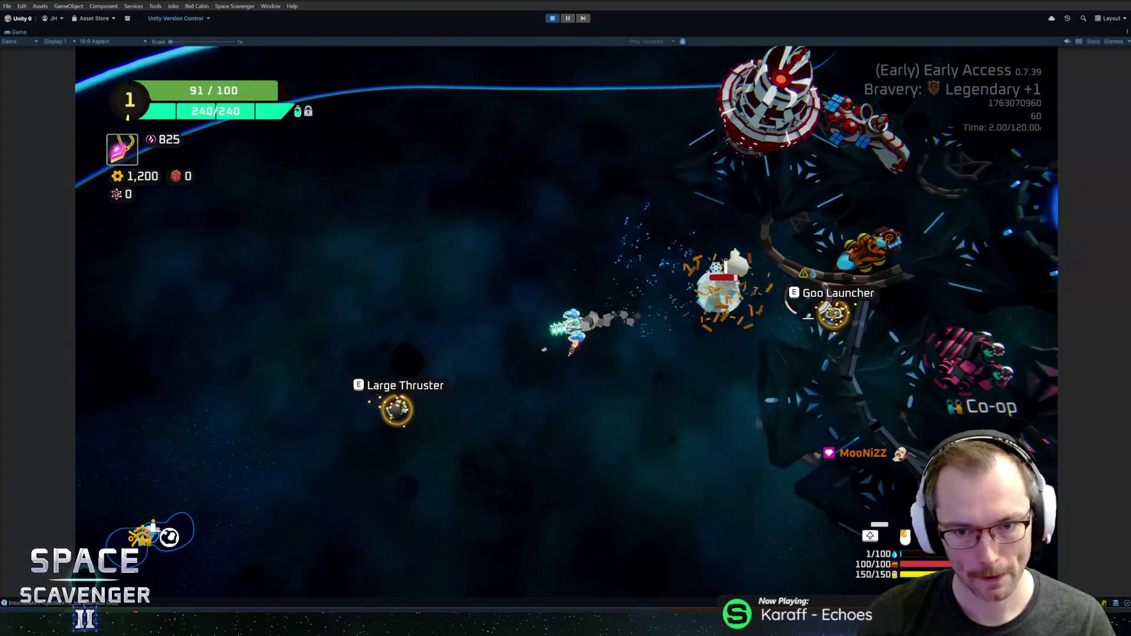
pyautogui.press('s')
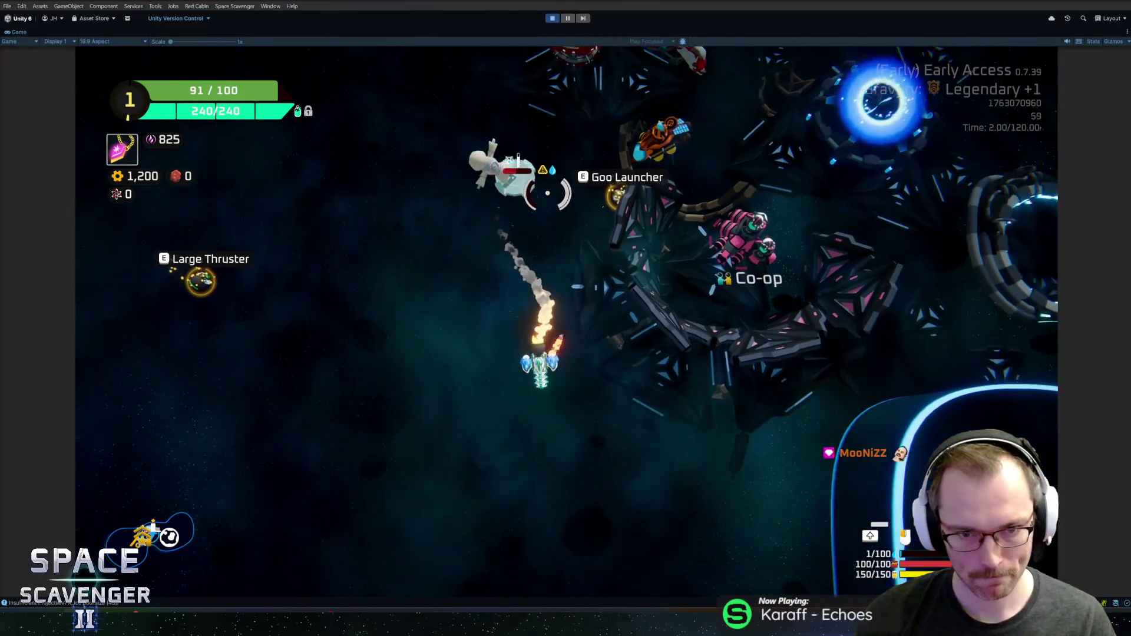
pyautogui.press('a')
pyautogui.press('w')
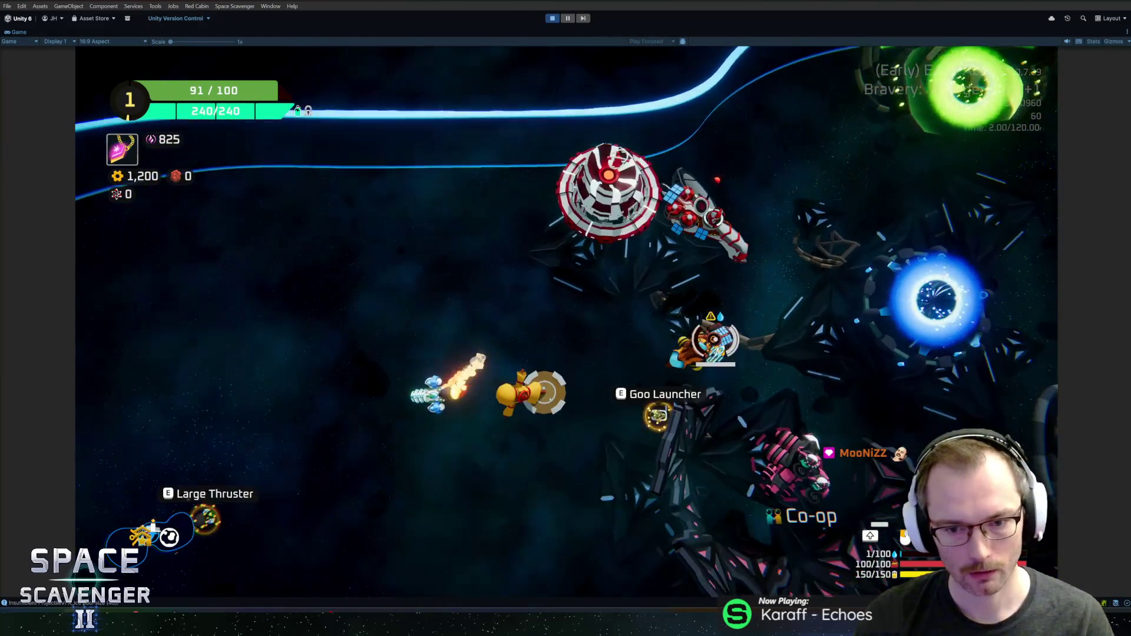
pyautogui.press('a')
# Run 'ship infiniteAmmo' in the debug console and fire three sprays at the enemy station
pyautogui.press('`')
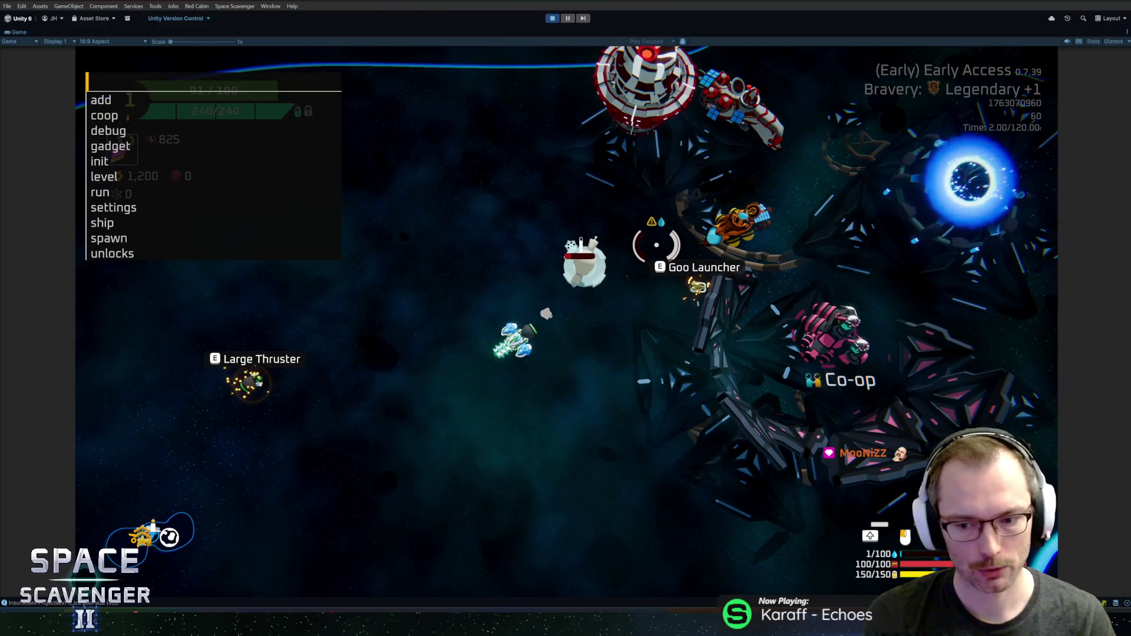
pyautogui.write('ship in')
pyautogui.press('Tab')
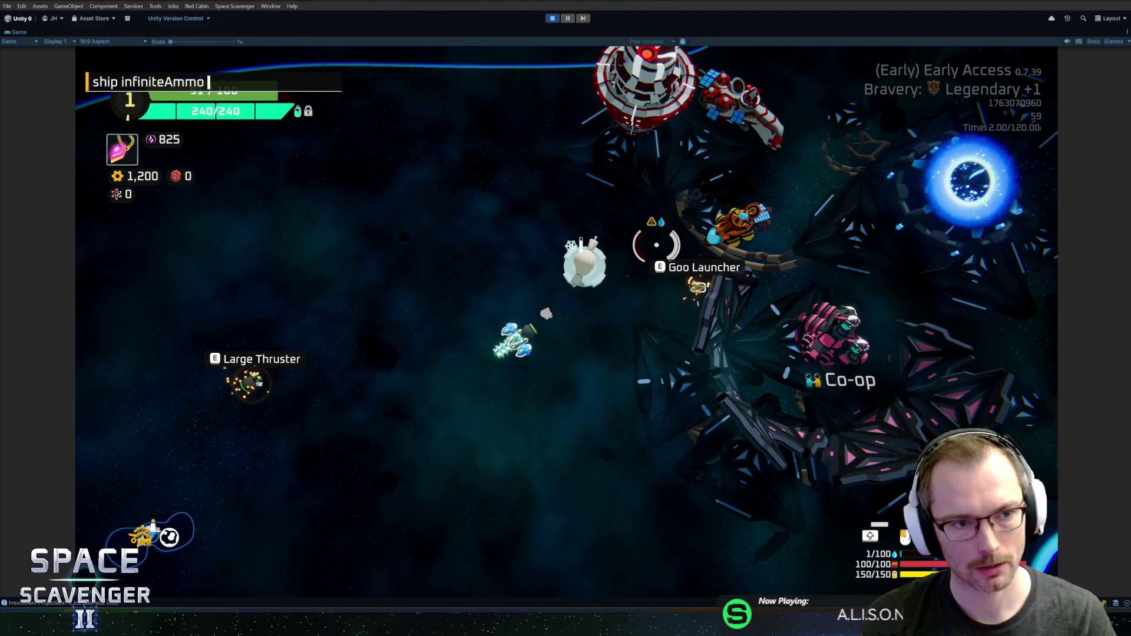
pyautogui.press('Return')
pyautogui.click(657, 244)
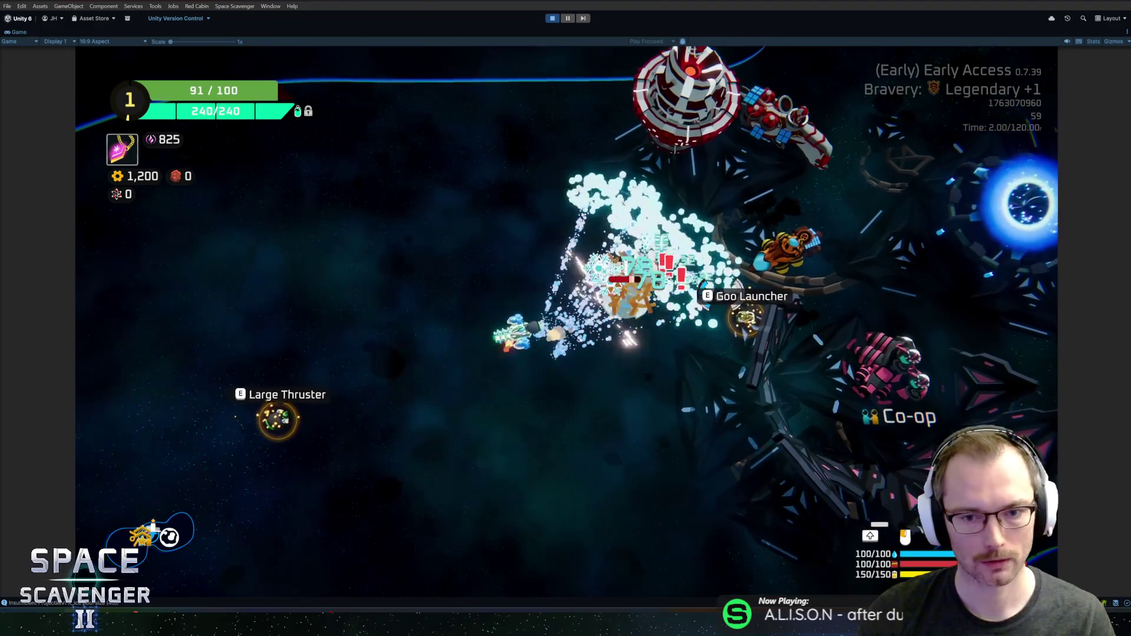
pyautogui.click(711, 388)
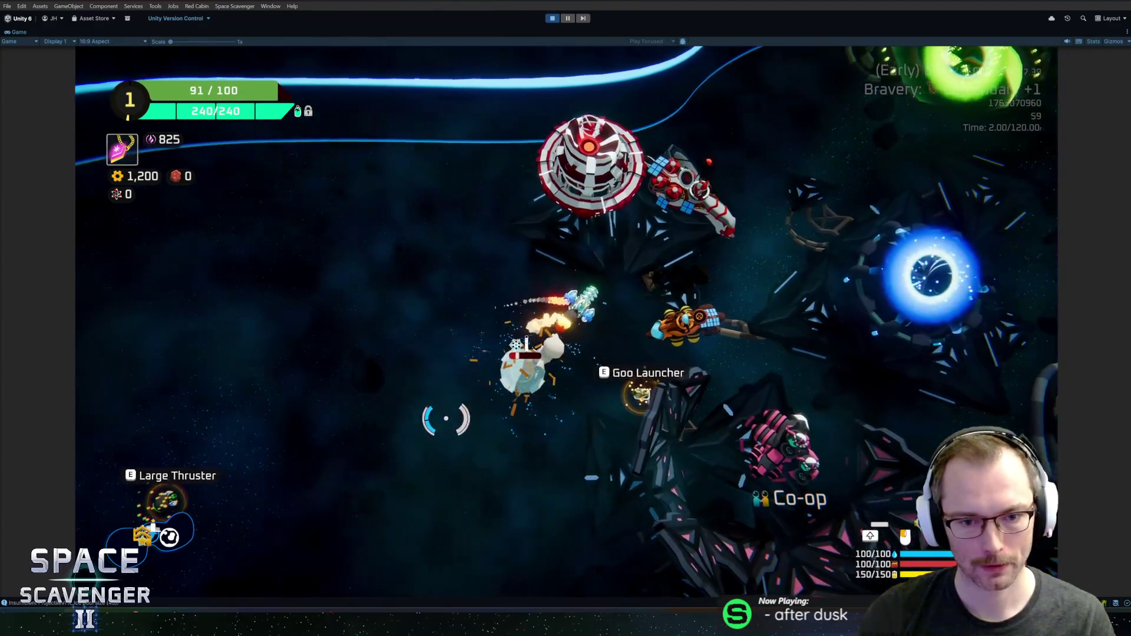
pyautogui.click(613, 212)
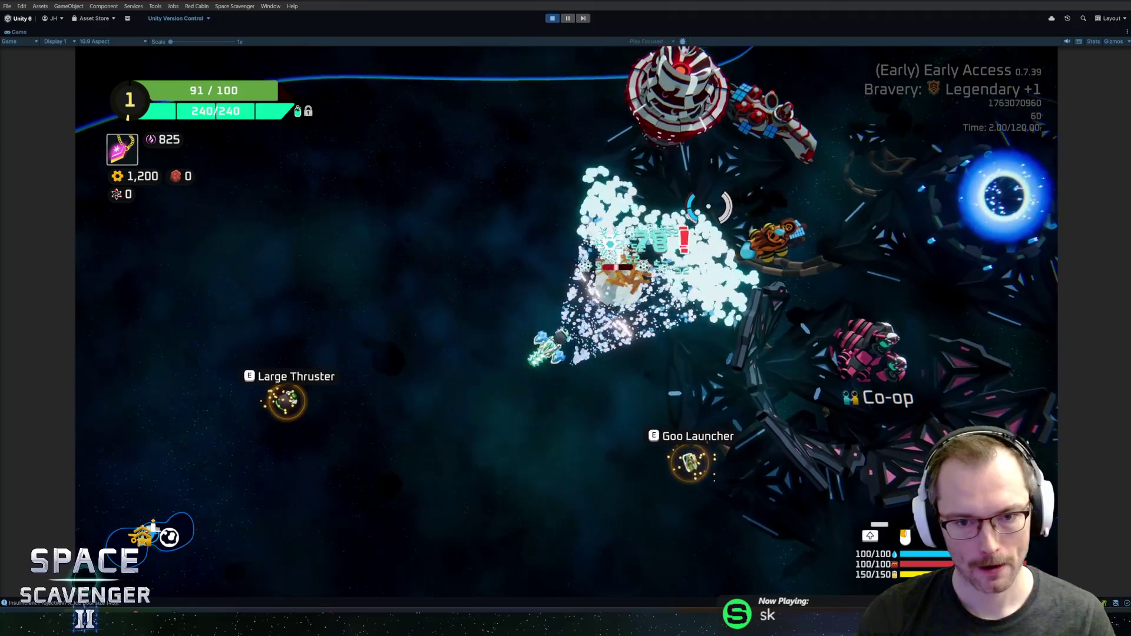
pyautogui.press('Tab')
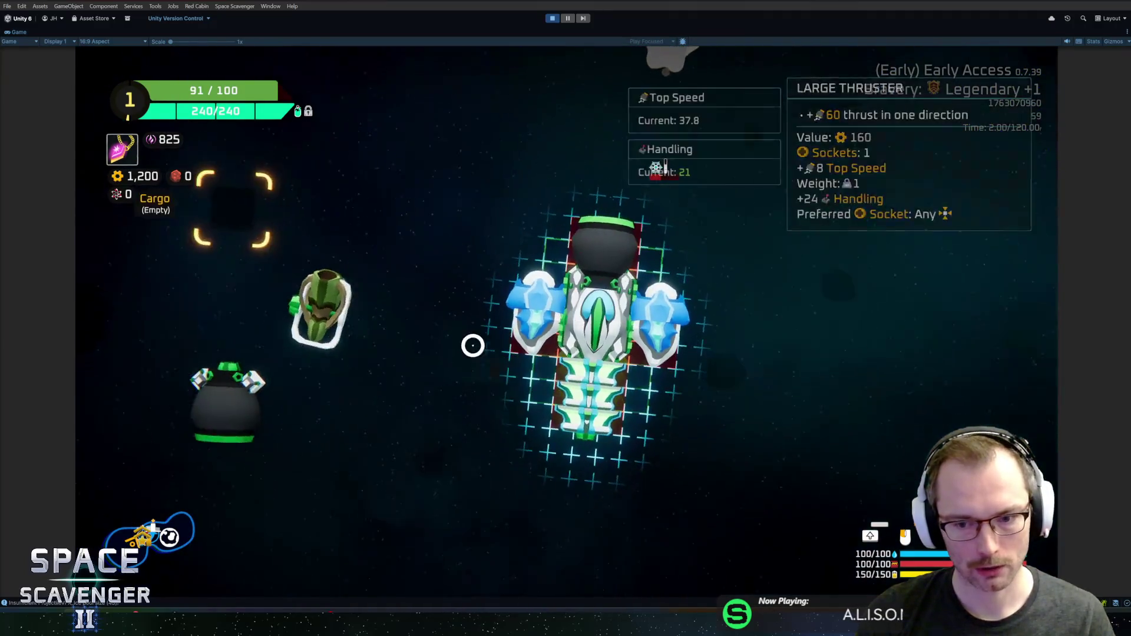
# Mount the Goo Launcher on the ship's left socket and check the Frost Shotgun's 11-projectile, 12-damage stats
pyautogui.moveTo(249, 313)
pyautogui.mouseDown()
pyautogui.moveTo(580, 436)
pyautogui.moveTo(465, 394)
pyautogui.moveTo(577, 421)
pyautogui.moveTo(519, 315)
pyautogui.moveTo(527, 318)
pyautogui.mouseUp()
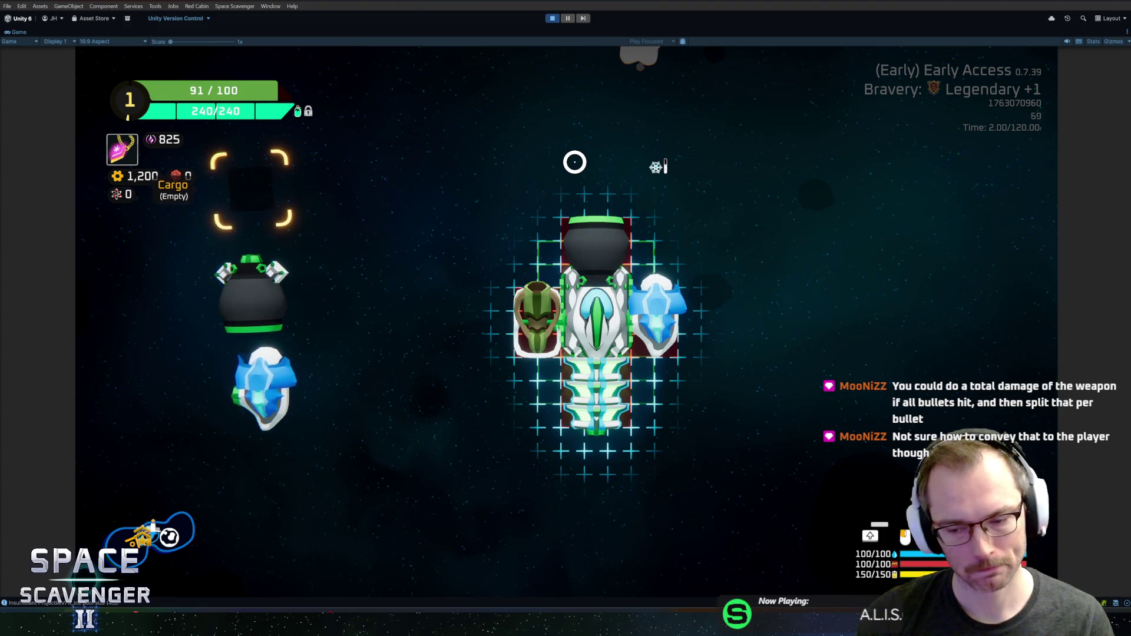
pyautogui.moveTo(665, 320)
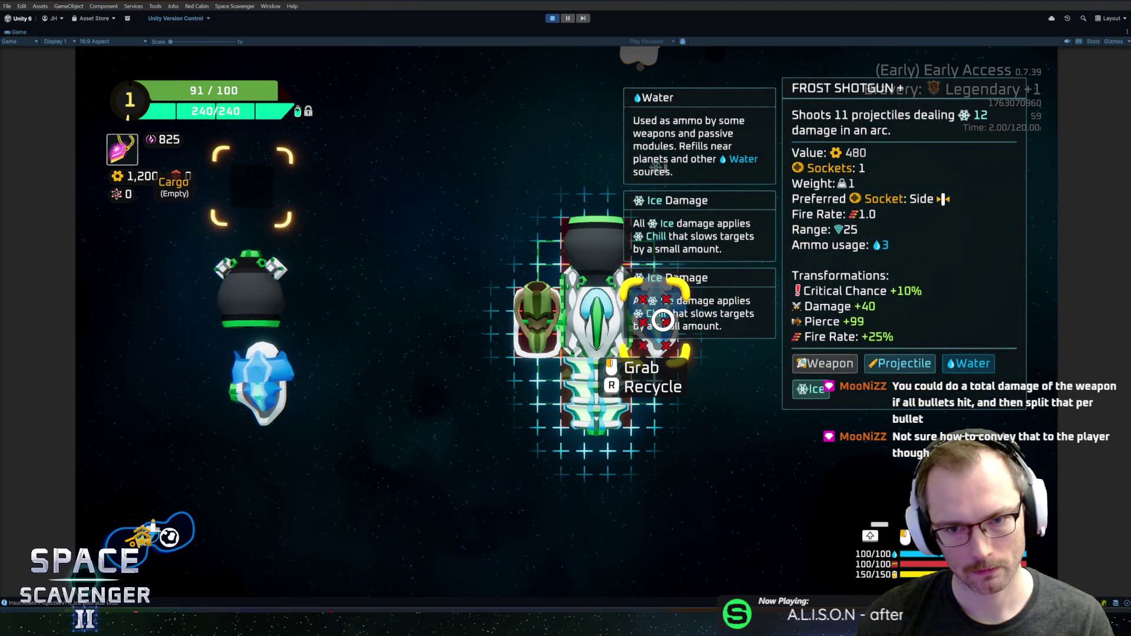